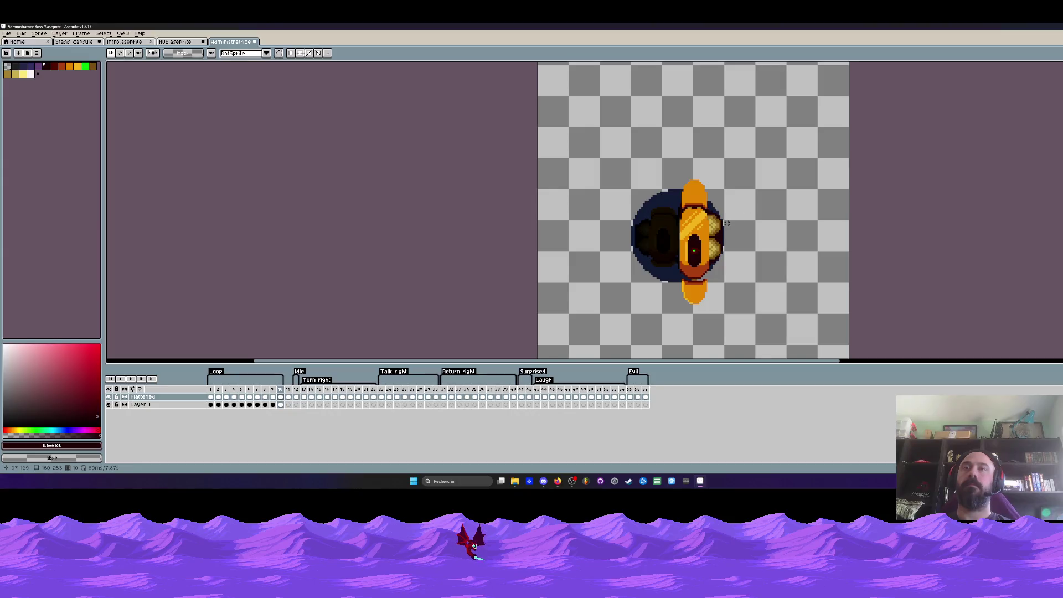
Paint over the blue band on the left eye's pupil with the dark colour using the Pencil.
{"action": "scroll", "coordinate": [718, 229], "scroll_direction": "up", "scroll_amount": 1}
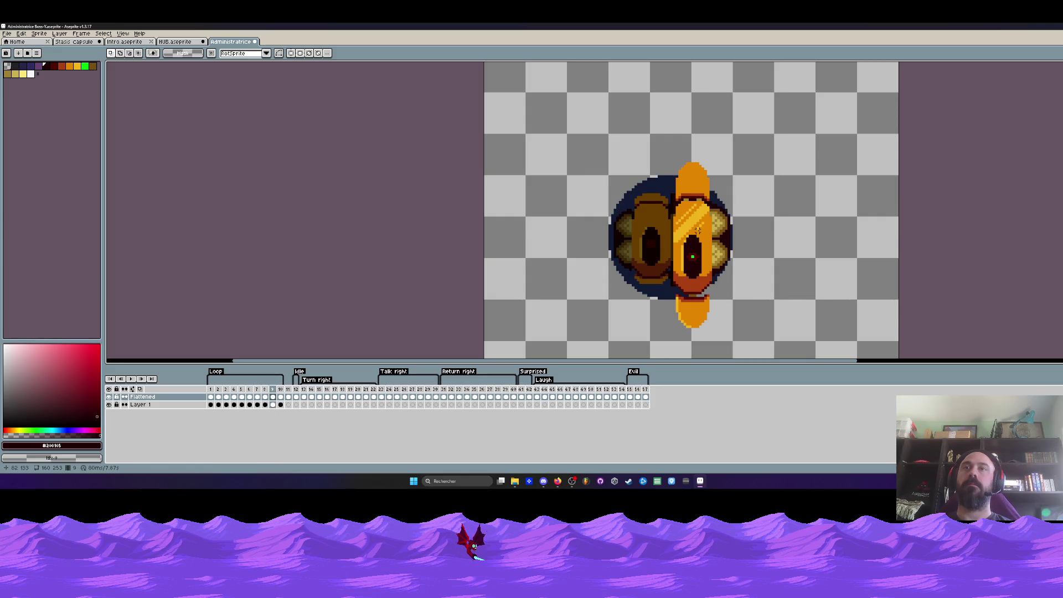
{"action": "scroll", "coordinate": [667, 232], "scroll_direction": "up", "scroll_amount": 3}
{"action": "scroll", "coordinate": [590, 217], "scroll_direction": "up", "scroll_amount": 2}
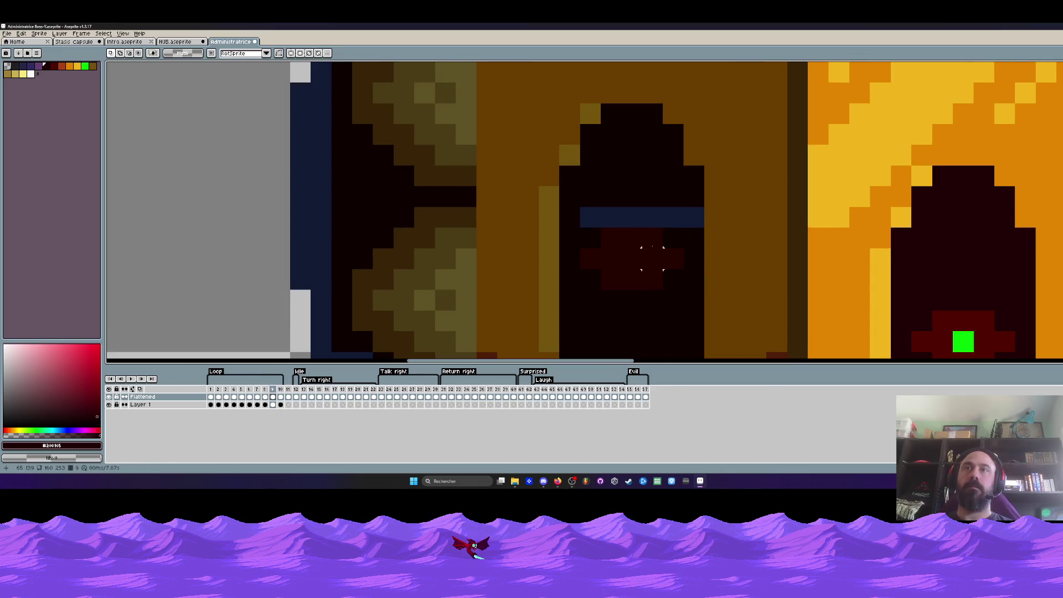
{"action": "key", "text": "b"}
{"action": "left_click", "coordinate": [588, 210], "text": "alt"}
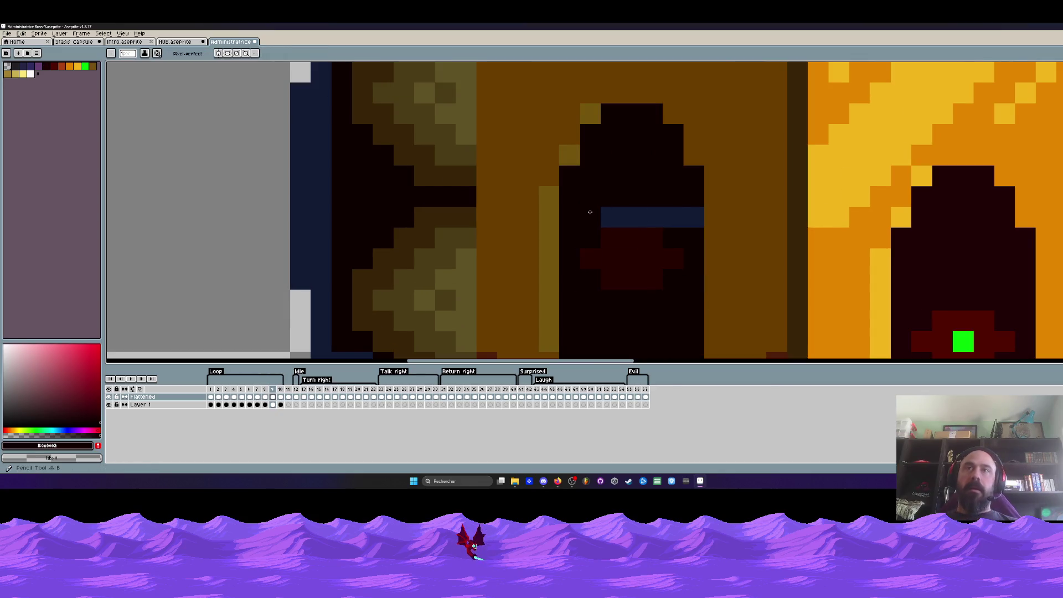
{"action": "left_click_drag", "start_coordinate": [588, 216], "coordinate": [697, 221]}
{"action": "scroll", "coordinate": [697, 222], "scroll_direction": "down", "scroll_amount": 1}
{"action": "scroll", "coordinate": [623, 236], "scroll_direction": "up", "scroll_amount": 1}
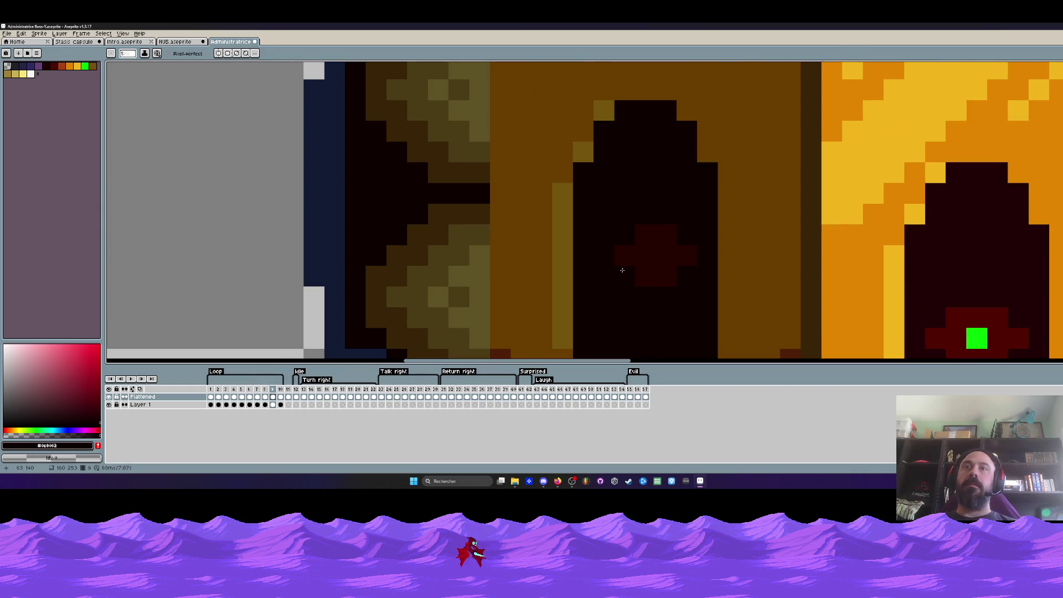
{"action": "scroll", "coordinate": [686, 256], "scroll_direction": "down", "scroll_amount": 5}
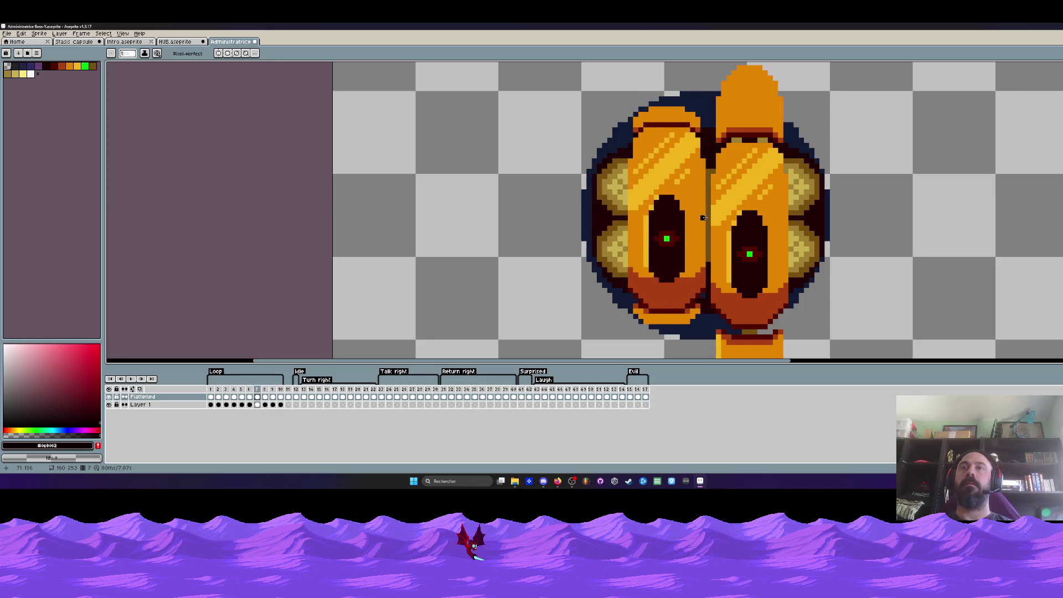
{"action": "scroll", "coordinate": [672, 253], "scroll_direction": "up", "scroll_amount": 3}
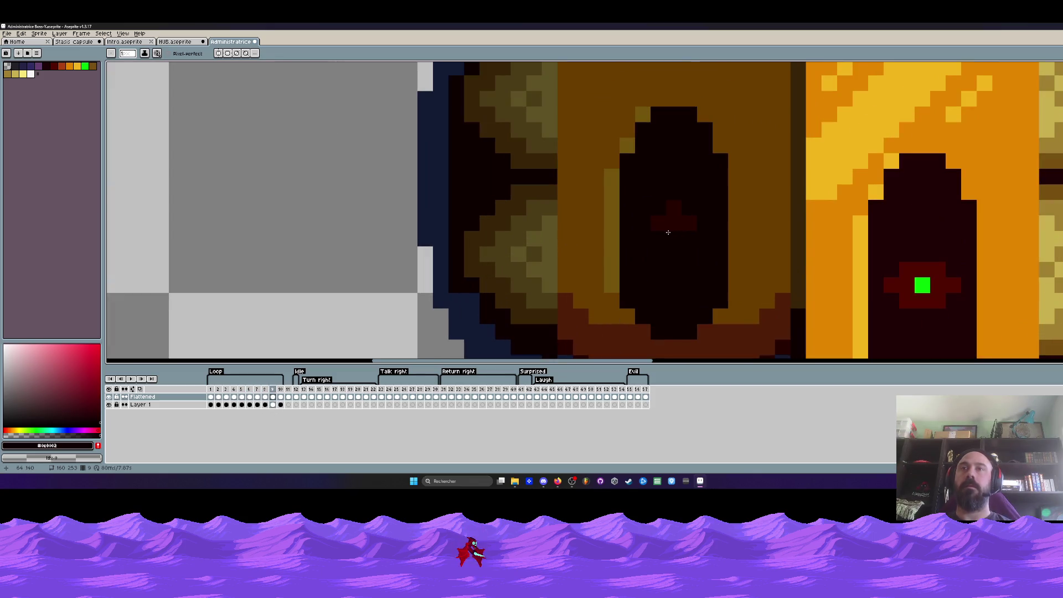
Marquee-delete the white patch from the pupil and repaint the blue pupil bar dark.
{"action": "key", "text": "m"}
{"action": "left_click_drag", "start_coordinate": [634, 200], "coordinate": [712, 246]}
{"action": "key", "text": "Delete"}
{"action": "key", "text": "i"}
{"action": "key", "text": "b"}
{"action": "left_click_drag", "start_coordinate": [636, 207], "coordinate": [711, 208]}
{"action": "scroll", "coordinate": [719, 210], "scroll_direction": "down", "scroll_amount": 2}
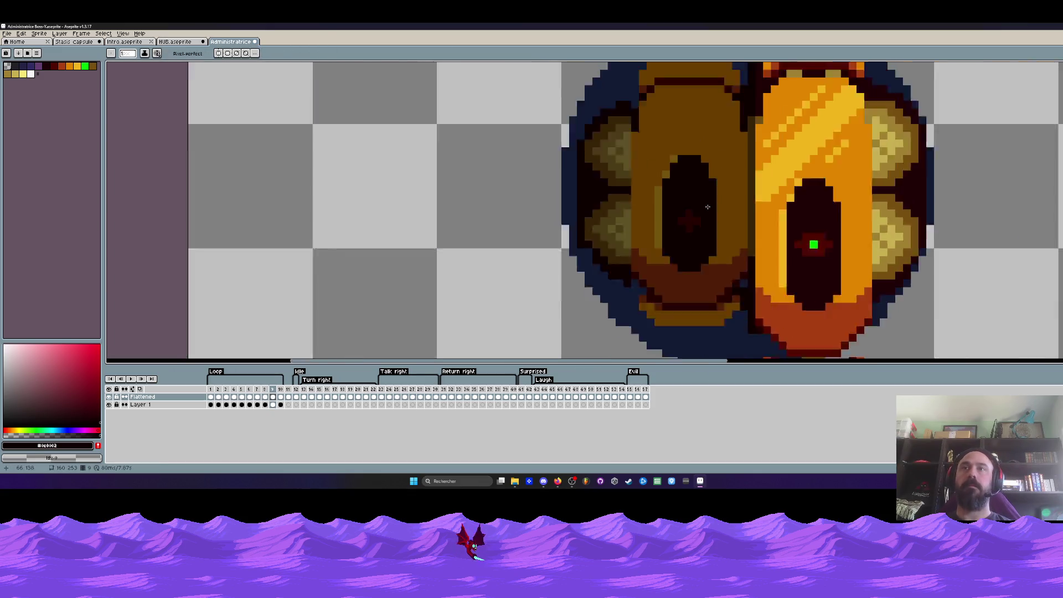
{"action": "scroll", "coordinate": [742, 212], "scroll_direction": "down", "scroll_amount": 1}
Play the loop and check its frames, then switch to the HUB.aseprite document.
{"action": "key", "text": "Right"}
{"action": "key", "text": "Return"}
{"action": "scroll", "coordinate": [744, 213], "scroll_direction": "down", "scroll_amount": 2}
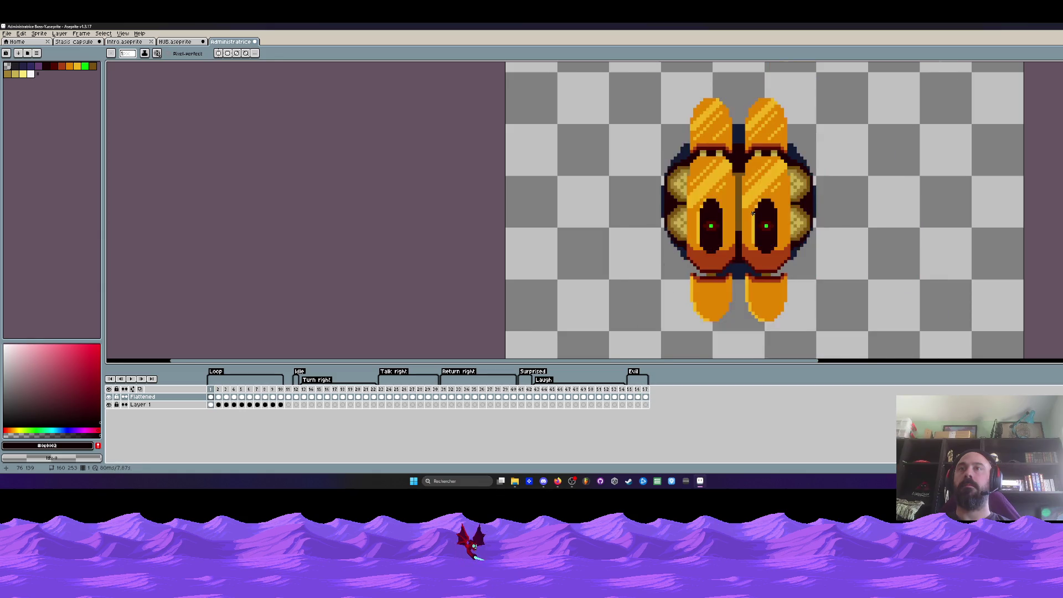
{"action": "scroll", "coordinate": [752, 213], "scroll_direction": "down", "scroll_amount": 2}
{"action": "scroll", "coordinate": [744, 231], "scroll_direction": "up", "scroll_amount": 1}
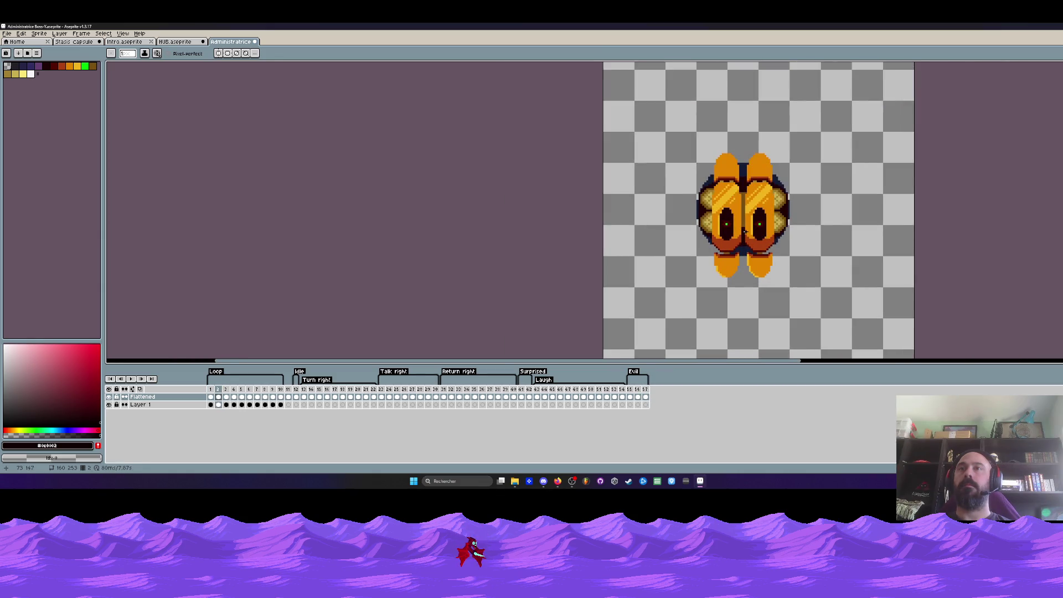
{"action": "scroll", "coordinate": [747, 225], "scroll_direction": "up", "scroll_amount": 1}
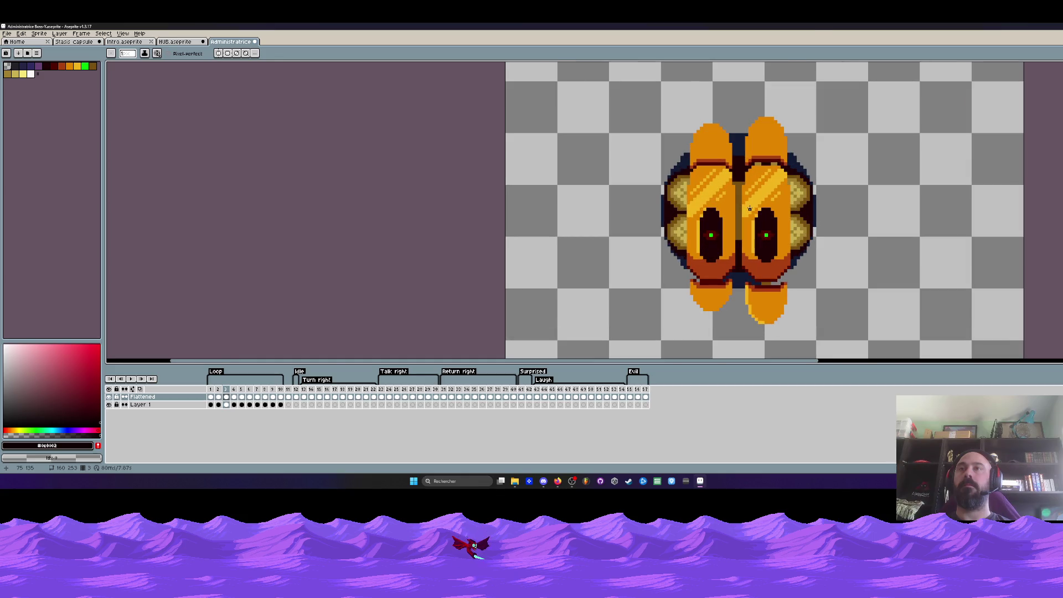
{"action": "left_click", "coordinate": [212, 390]}
{"action": "left_click", "coordinate": [210, 404]}
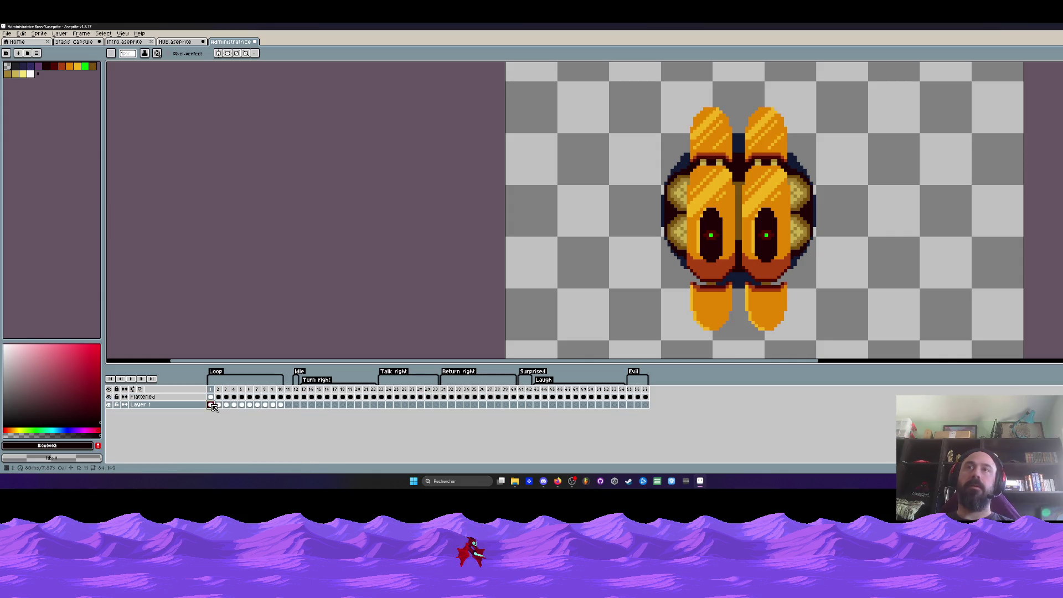
{"action": "left_click", "coordinate": [283, 407]}
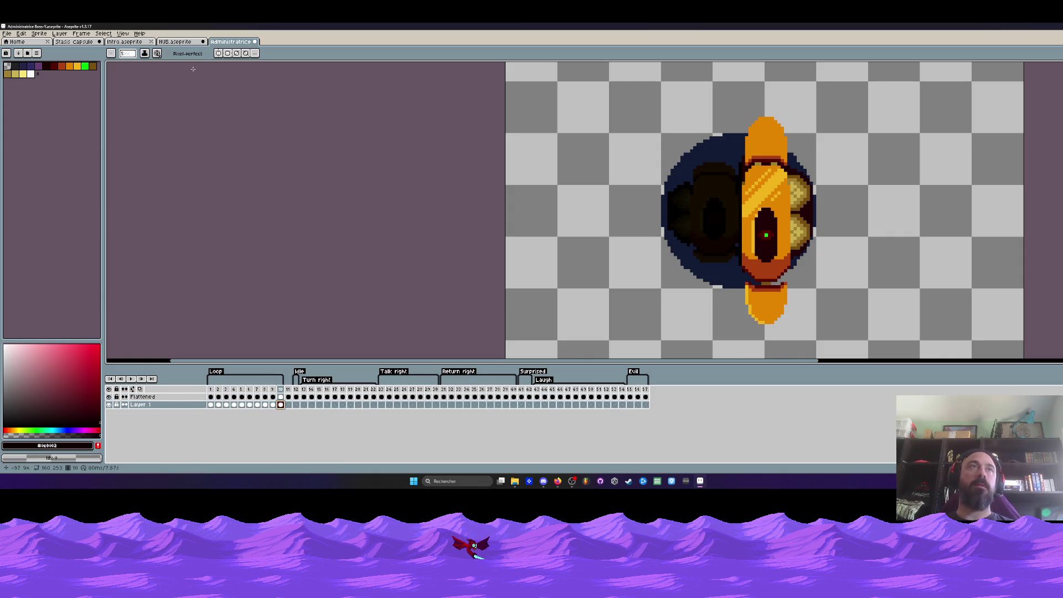
{"action": "left_click", "coordinate": [175, 41]}
{"action": "scroll", "coordinate": [325, 165], "scroll_direction": "down", "scroll_amount": 5}
{"action": "scroll", "coordinate": [310, 189], "scroll_direction": "up", "scroll_amount": 2}
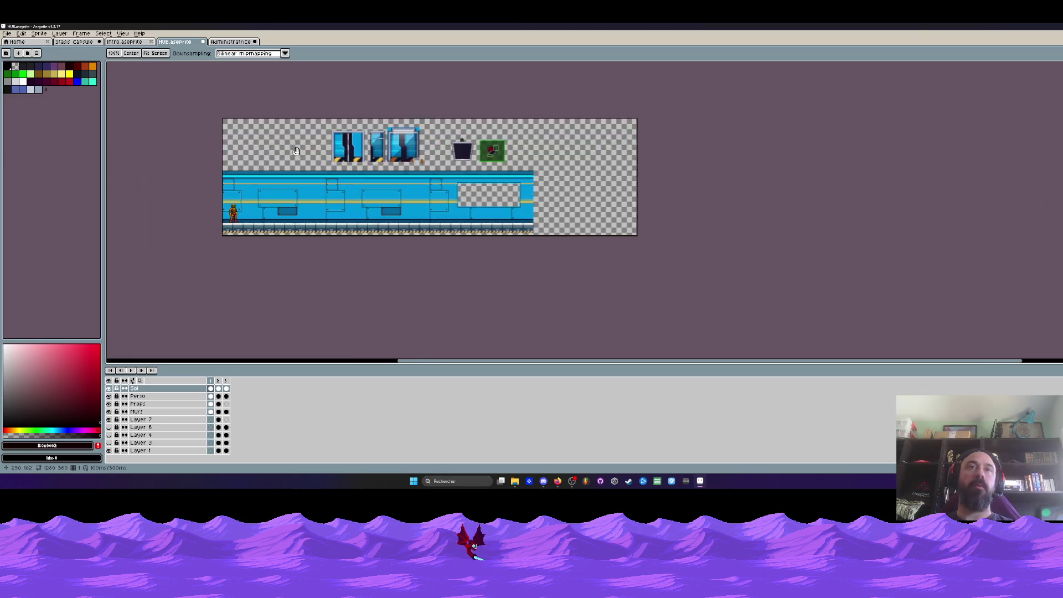
Marquee and copy the left double door on the HUB Props layer, then return to Administratrice.
{"action": "scroll", "coordinate": [298, 211], "scroll_direction": "up", "scroll_amount": 3}
{"action": "scroll", "coordinate": [298, 211], "scroll_direction": "up", "scroll_amount": 1}
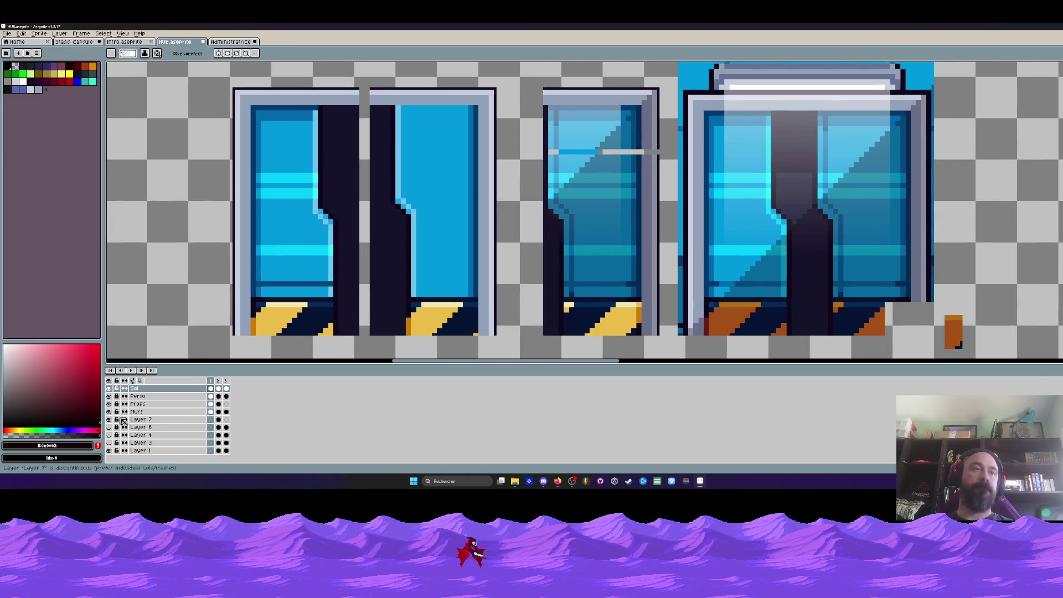
{"action": "left_click", "coordinate": [206, 404]}
{"action": "scroll", "coordinate": [348, 244], "scroll_direction": "down", "scroll_amount": 1}
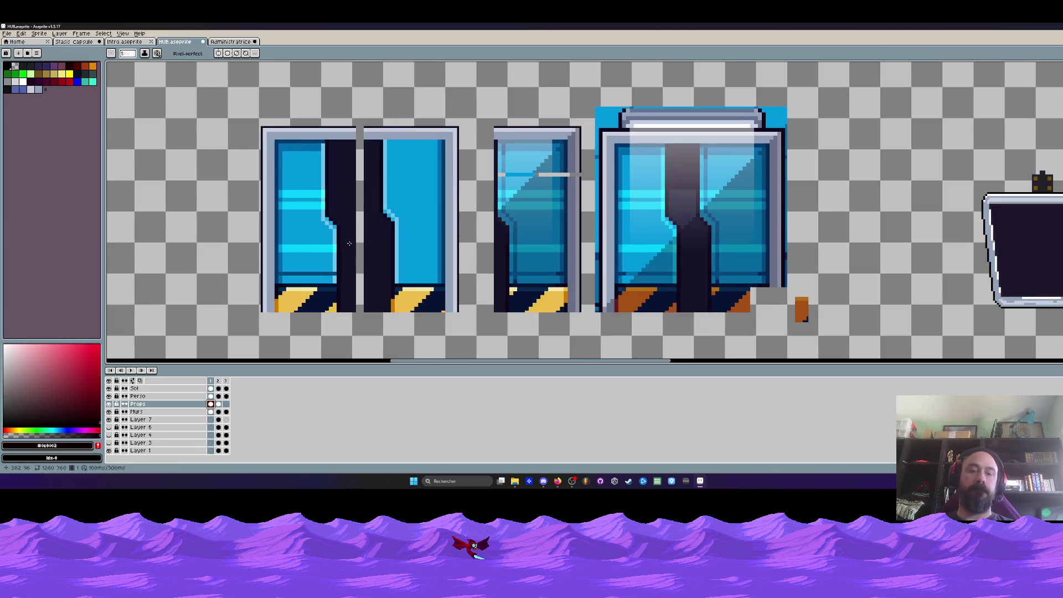
{"action": "key", "text": "m"}
{"action": "left_click_drag", "start_coordinate": [224, 100], "coordinate": [477, 338]}
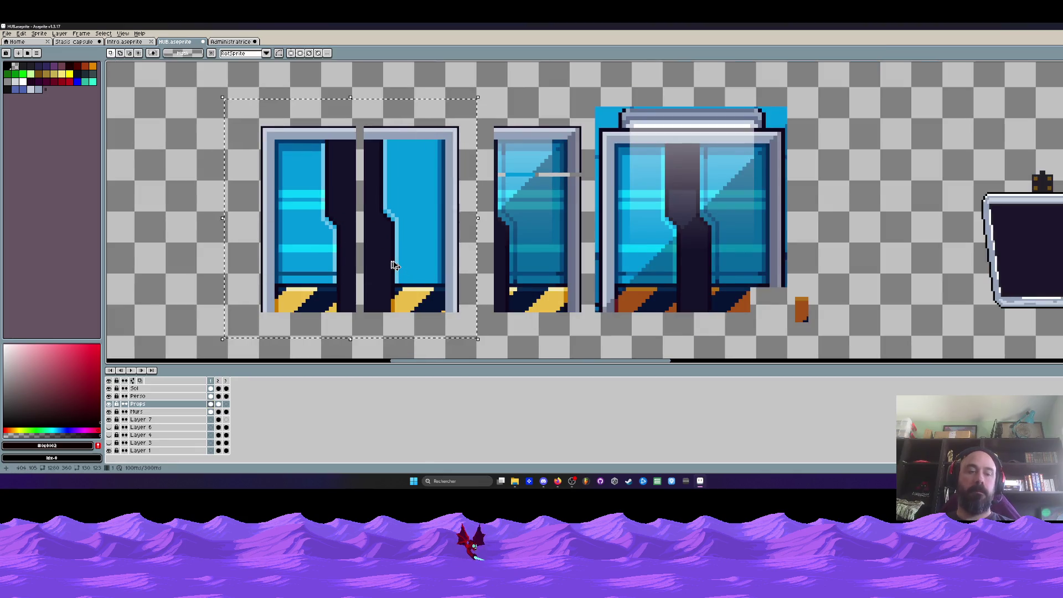
{"action": "left_click", "coordinate": [244, 39]}
{"action": "scroll", "coordinate": [617, 211], "scroll_direction": "down", "scroll_amount": 2}
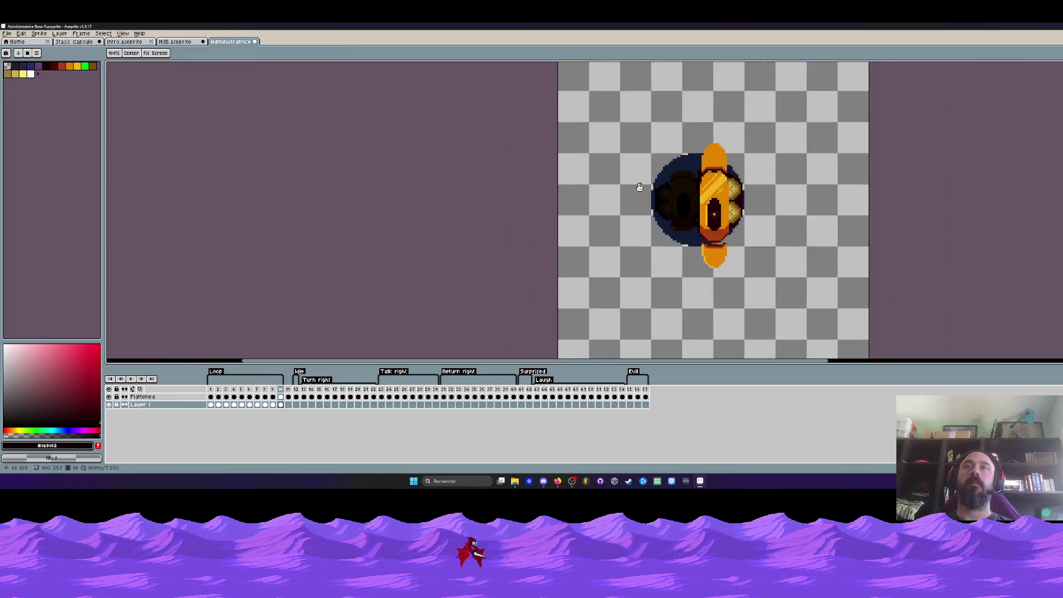
Select Layer 1's frame 1 cel, hide the Flattened layer, and paste the door art.
{"action": "left_click", "coordinate": [109, 405]}
{"action": "left_click", "coordinate": [109, 404]}
{"action": "left_click", "coordinate": [210, 405]}
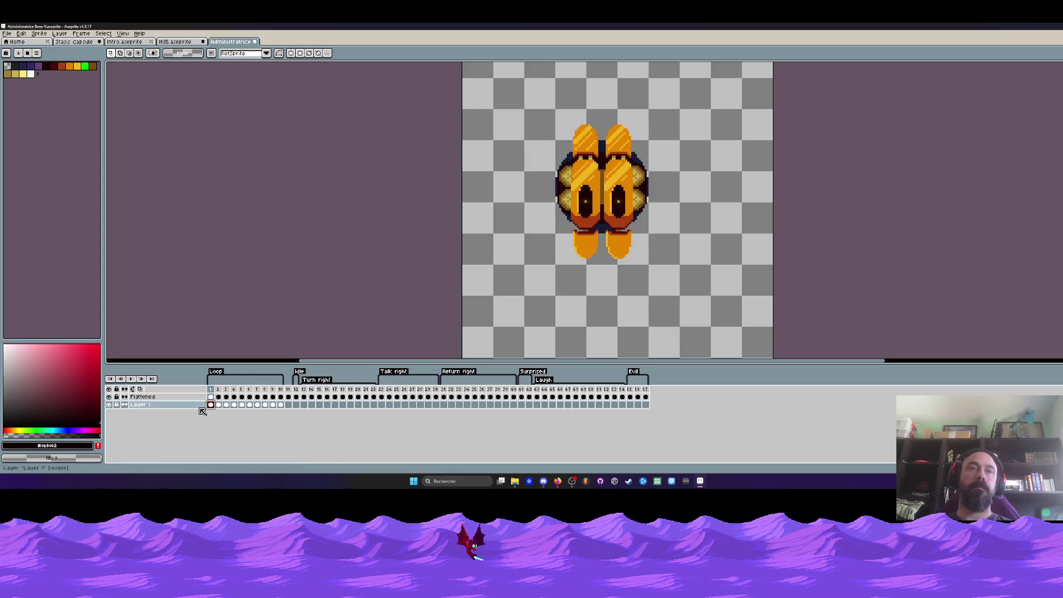
{"action": "scroll", "coordinate": [567, 188], "scroll_direction": "down", "scroll_amount": 1}
{"action": "scroll", "coordinate": [592, 191], "scroll_direction": "up", "scroll_amount": 1}
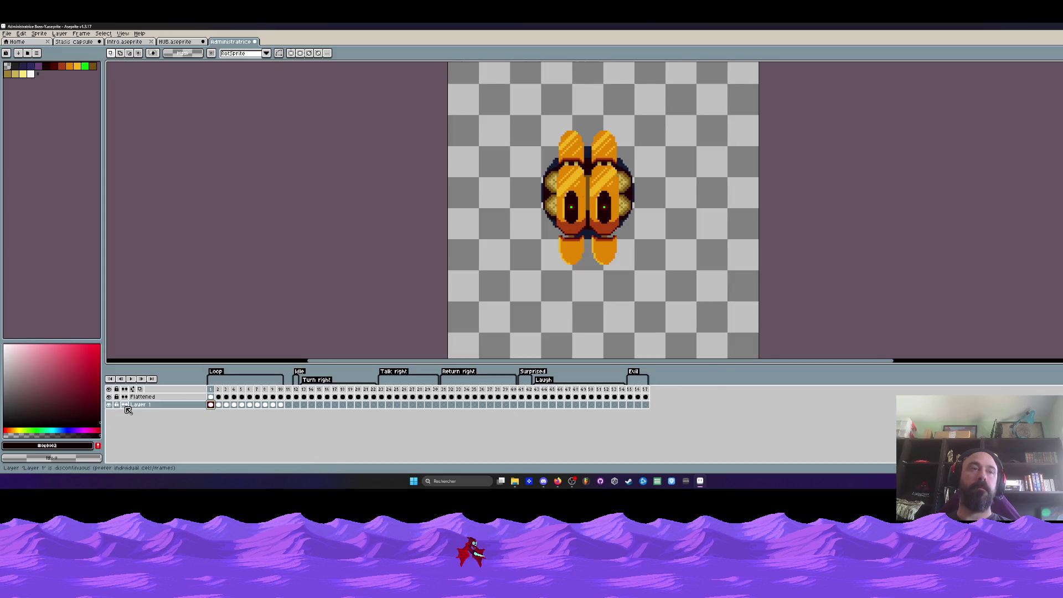
{"action": "left_click", "coordinate": [109, 397]}
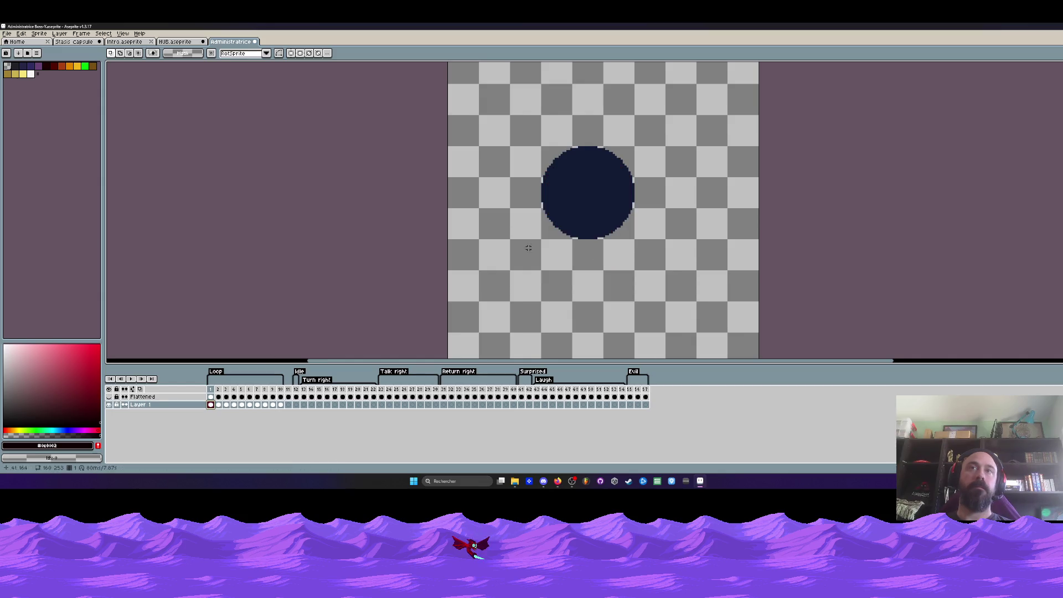
{"action": "scroll", "coordinate": [596, 192], "scroll_direction": "up", "scroll_amount": 1}
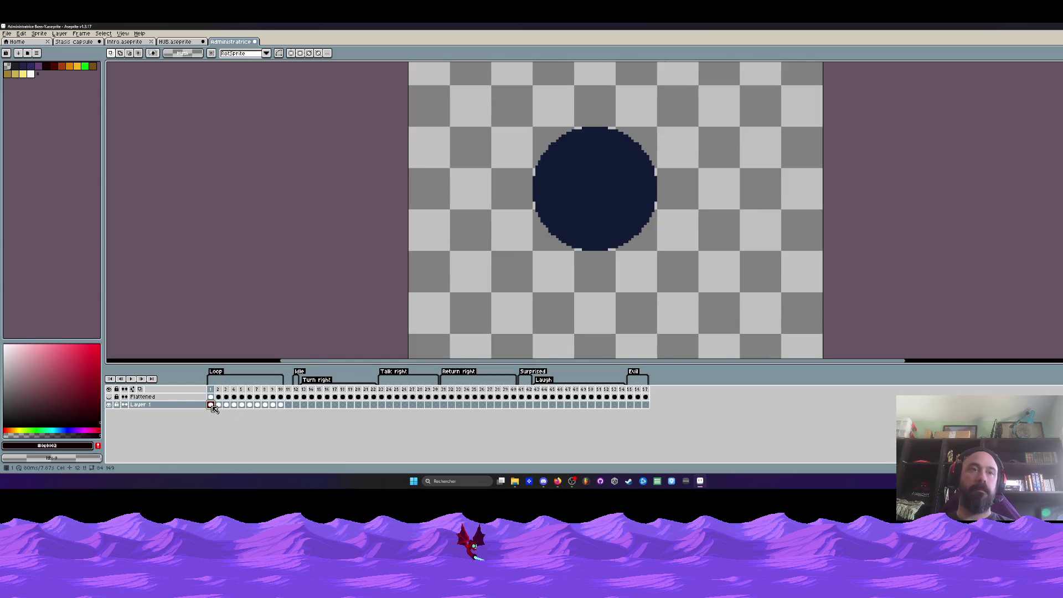
{"action": "key", "text": "ctrl+v"}
{"action": "scroll", "coordinate": [702, 178], "scroll_direction": "down", "scroll_amount": 1}
Move the pasted door down and right, then commit it in place.
{"action": "mouse_move", "coordinate": [671, 210]}
{"action": "left_mouse_down"}
{"action": "mouse_move", "coordinate": [705, 287]}
{"action": "mouse_move", "coordinate": [667, 303]}
{"action": "mouse_move", "coordinate": [692, 286]}
{"action": "mouse_move", "coordinate": [685, 178]}
{"action": "left_mouse_up"}
{"action": "scroll", "coordinate": [692, 285], "scroll_direction": "down", "scroll_amount": 1}
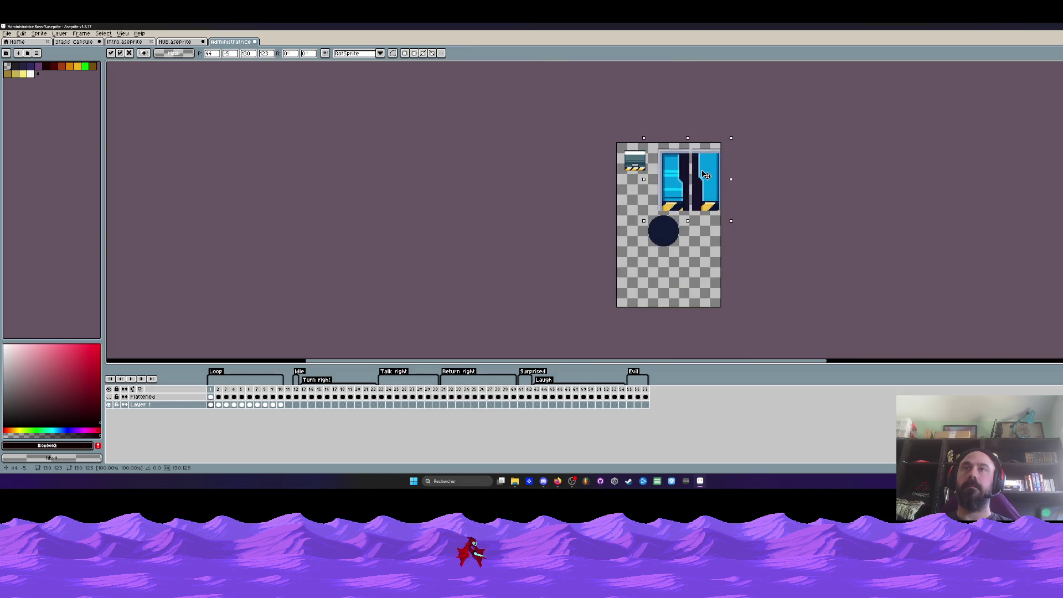
{"action": "scroll", "coordinate": [685, 179], "scroll_direction": "up", "scroll_amount": 1}
{"action": "scroll", "coordinate": [680, 166], "scroll_direction": "up", "scroll_amount": 1}
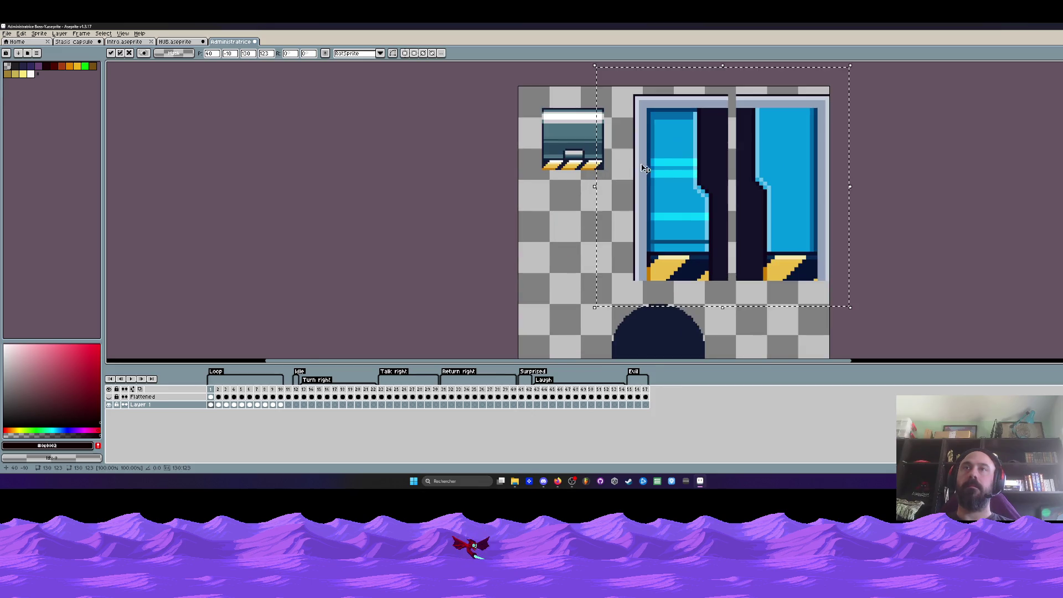
{"action": "key", "text": "Return"}
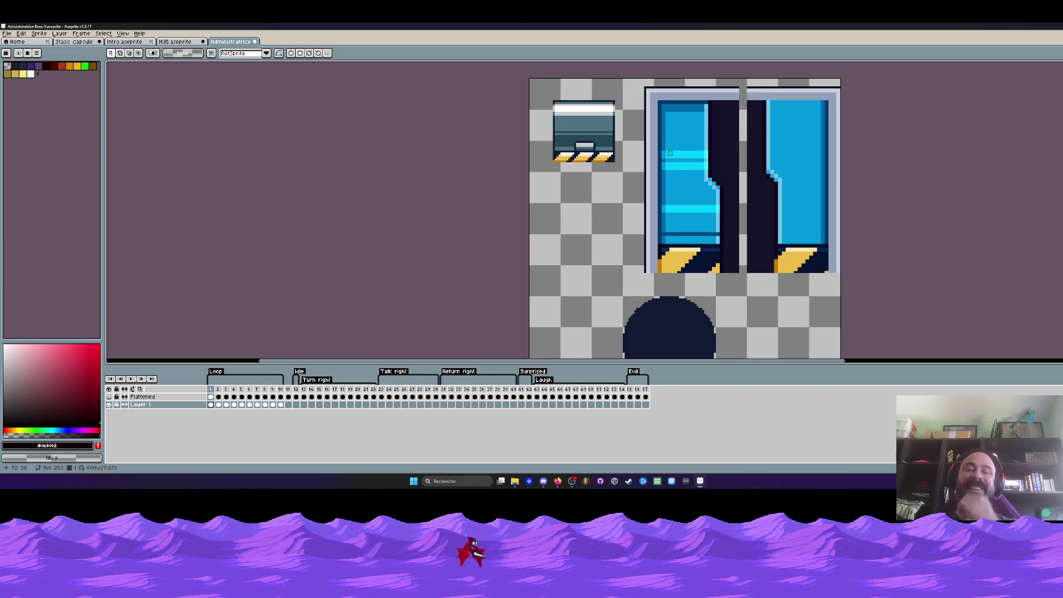
Sample the grey-blue box colour, then the navy colour of the circle.
{"action": "left_click", "coordinate": [579, 124], "text": "alt"}
{"action": "left_click_drag", "start_coordinate": [647, 233], "coordinate": [611, 161]}
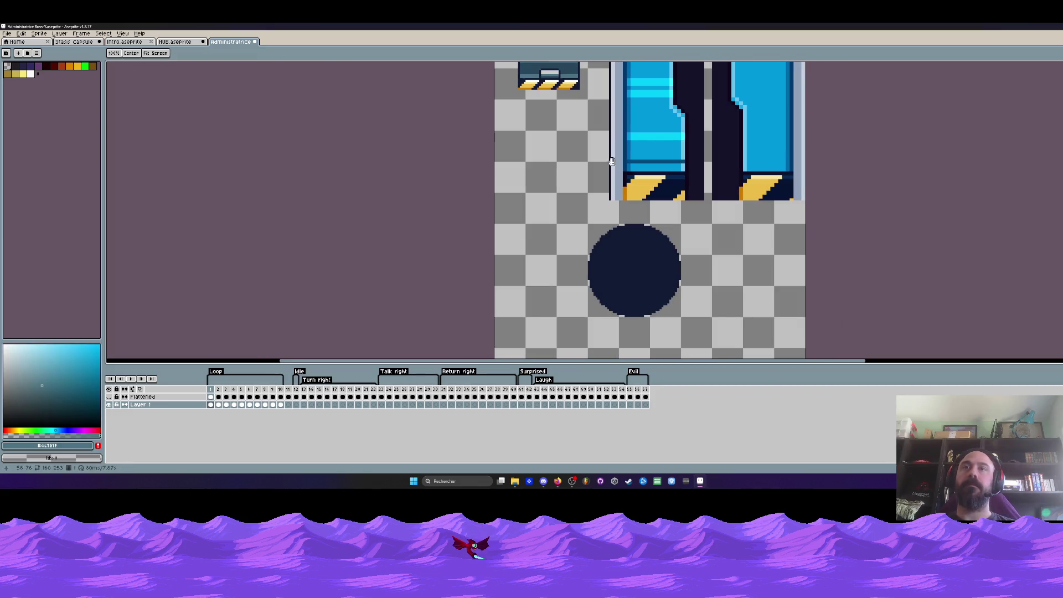
{"action": "key", "text": "i"}
{"action": "scroll", "coordinate": [601, 260], "scroll_direction": "up", "scroll_amount": 2}
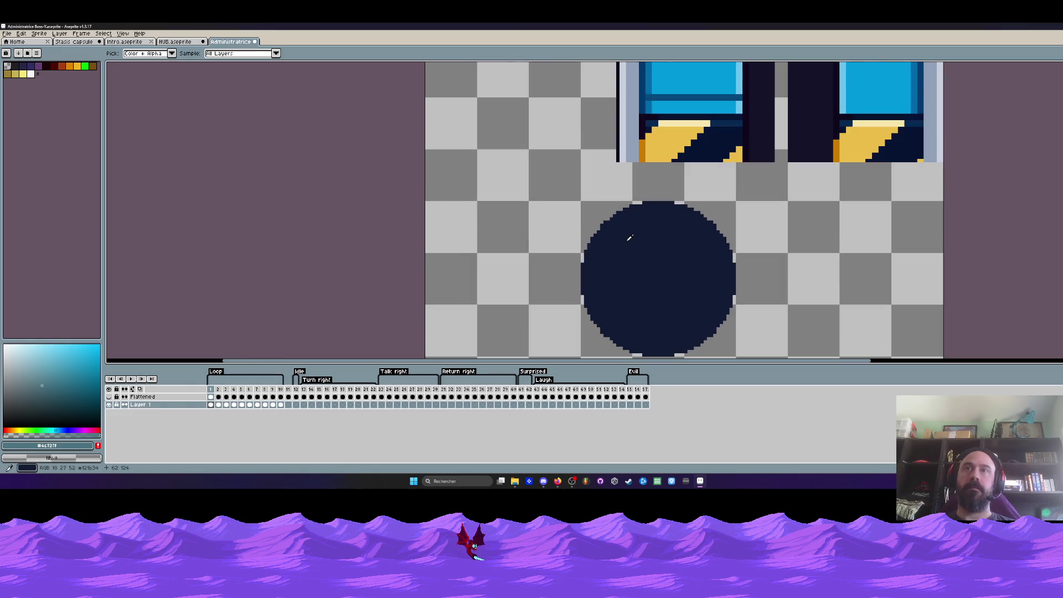
{"action": "left_click", "coordinate": [629, 238]}
{"action": "scroll", "coordinate": [614, 230], "scroll_direction": "up", "scroll_amount": 1}
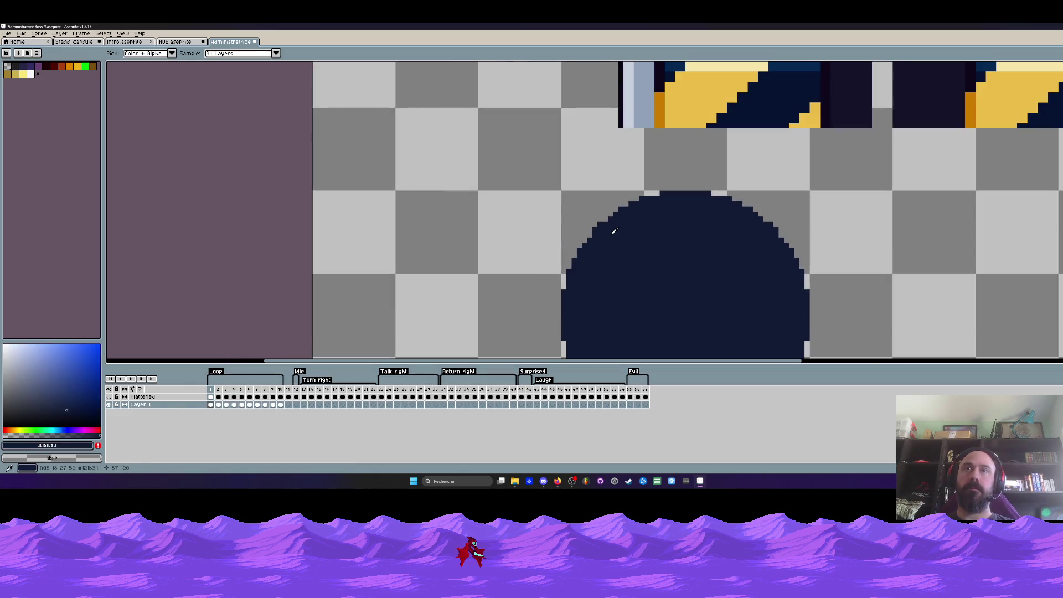
{"action": "scroll", "coordinate": [614, 230], "scroll_direction": "down", "scroll_amount": 1}
{"action": "scroll", "coordinate": [612, 222], "scroll_direction": "down", "scroll_amount": 1}
Make light grey #cccccc the drawing colour.
{"action": "left_click_drag", "start_coordinate": [612, 228], "coordinate": [612, 207]}
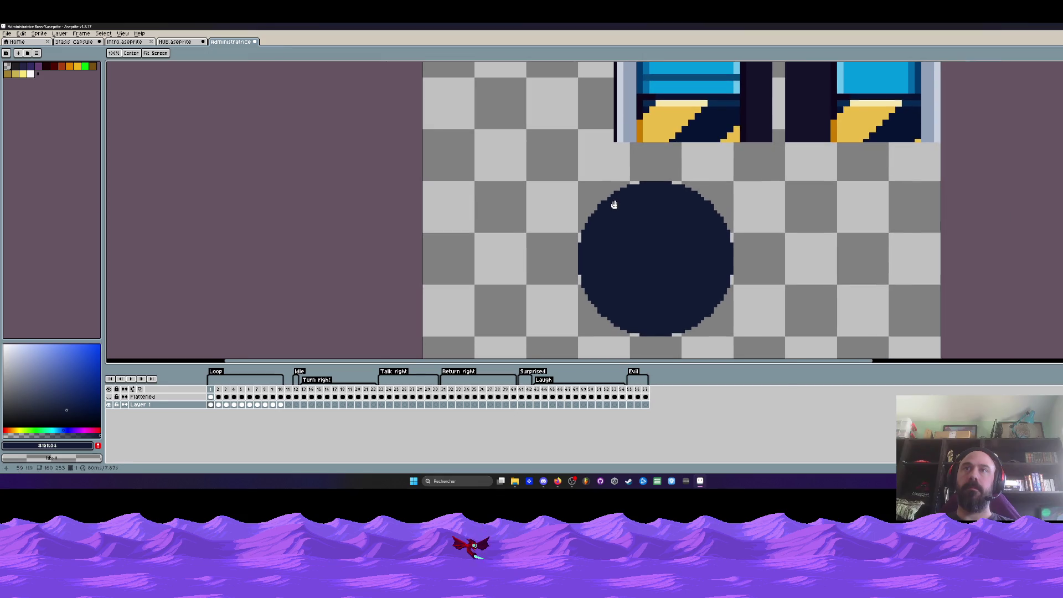
{"action": "scroll", "coordinate": [606, 201], "scroll_direction": "up", "scroll_amount": 2}
{"action": "scroll", "coordinate": [606, 201], "scroll_direction": "up", "scroll_amount": 2}
{"action": "scroll", "coordinate": [606, 201], "scroll_direction": "up", "scroll_amount": 1}
{"action": "scroll", "coordinate": [606, 202], "scroll_direction": "down", "scroll_amount": 3}
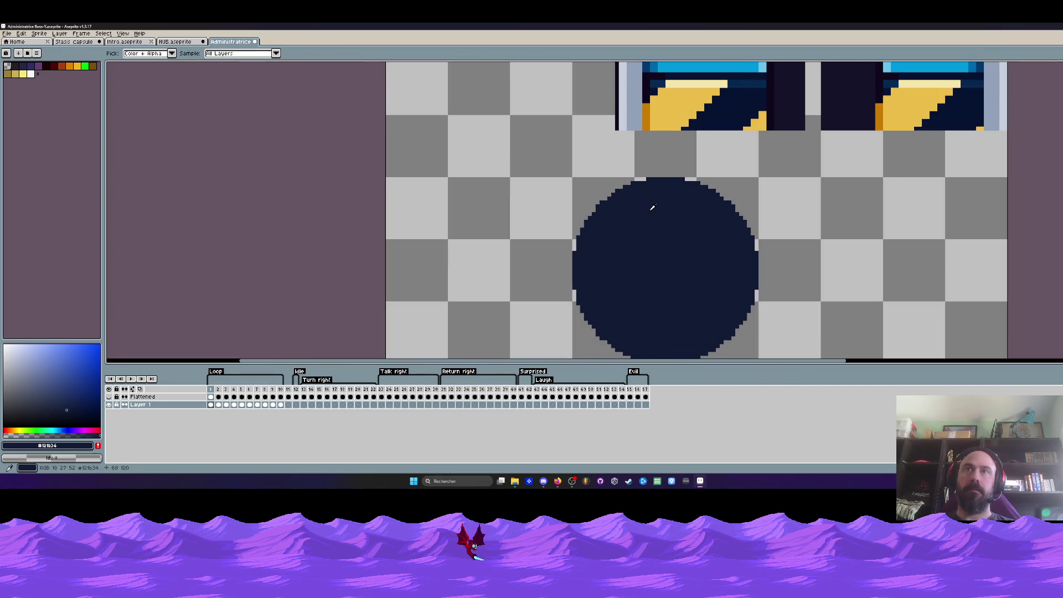
{"action": "scroll", "coordinate": [576, 238], "scroll_direction": "down", "scroll_amount": 1}
{"action": "scroll", "coordinate": [543, 251], "scroll_direction": "down", "scroll_amount": 1}
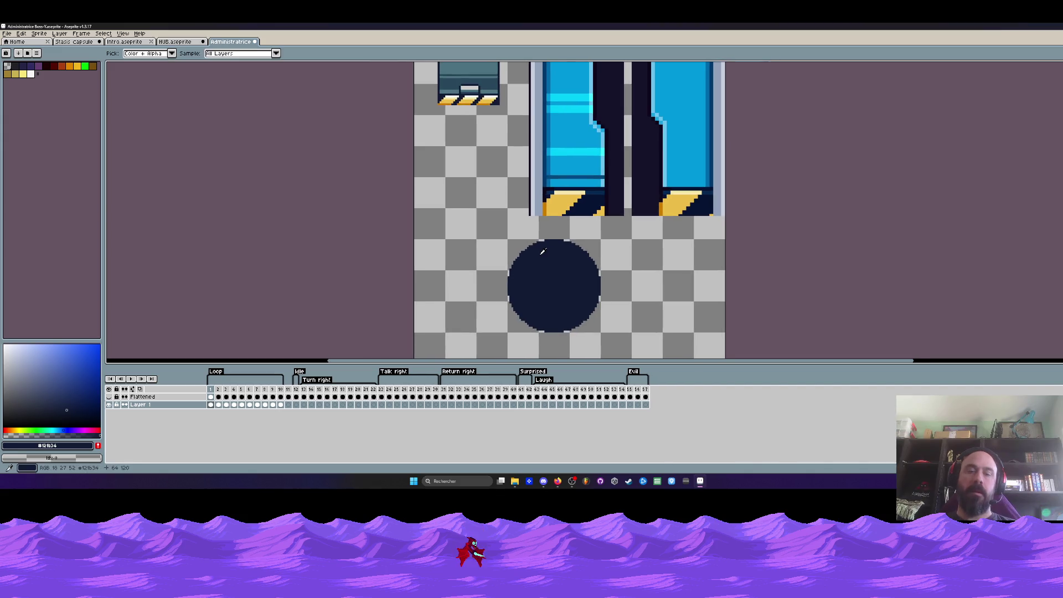
{"action": "scroll", "coordinate": [534, 223], "scroll_direction": "down", "scroll_amount": 1}
{"action": "left_click", "coordinate": [484, 111]}
{"action": "scroll", "coordinate": [548, 235], "scroll_direction": "up", "scroll_amount": 2}
Select the circle and apply the grey outline five times to build a thick ring.
{"action": "key", "text": "m"}
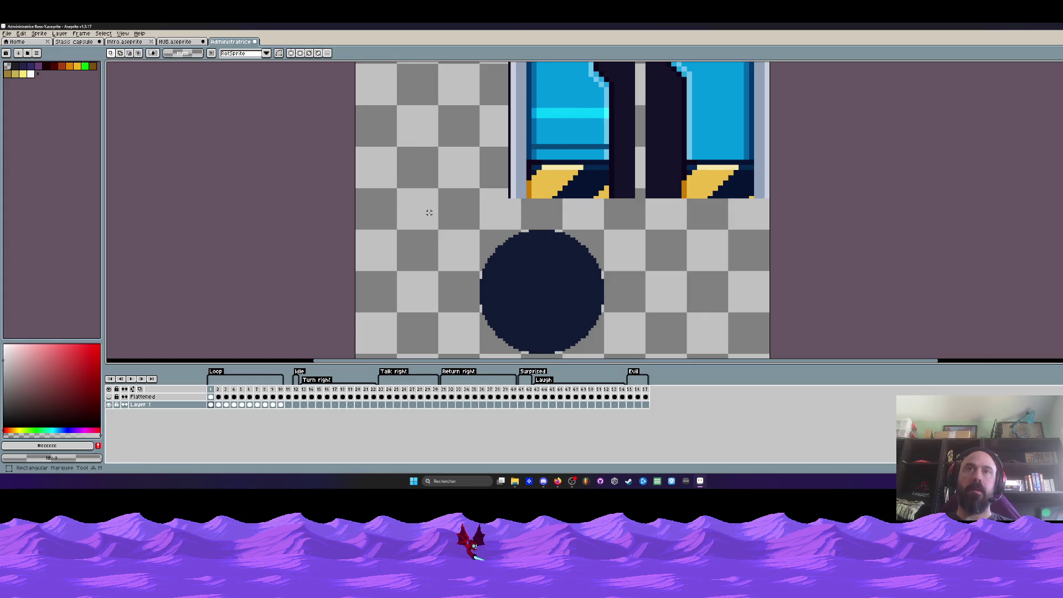
{"action": "left_click_drag", "start_coordinate": [436, 214], "coordinate": [661, 360]}
{"action": "key", "text": "shift+o"}
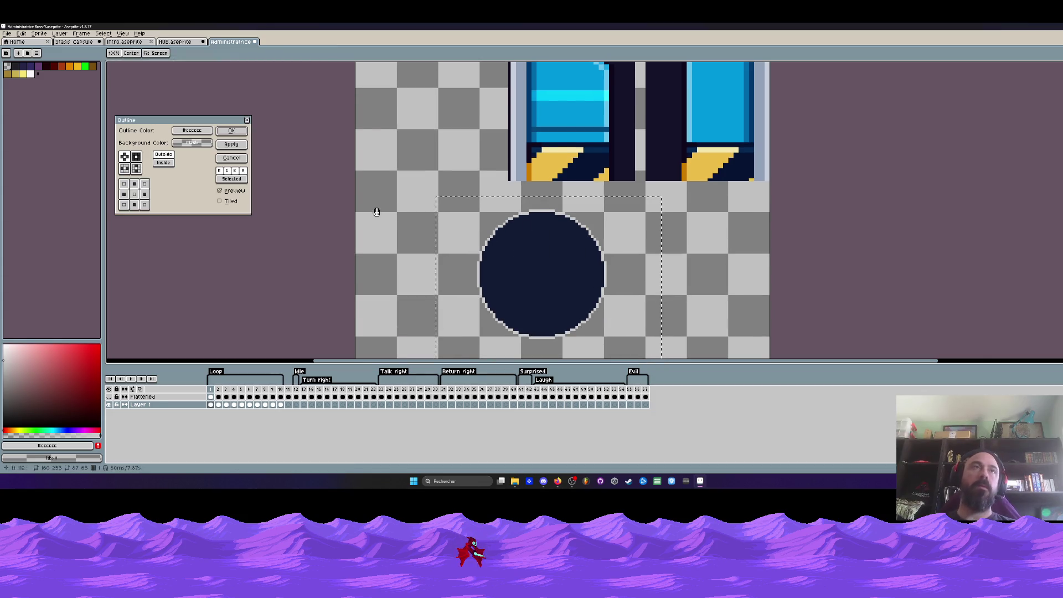
{"action": "left_click", "coordinate": [232, 132]}
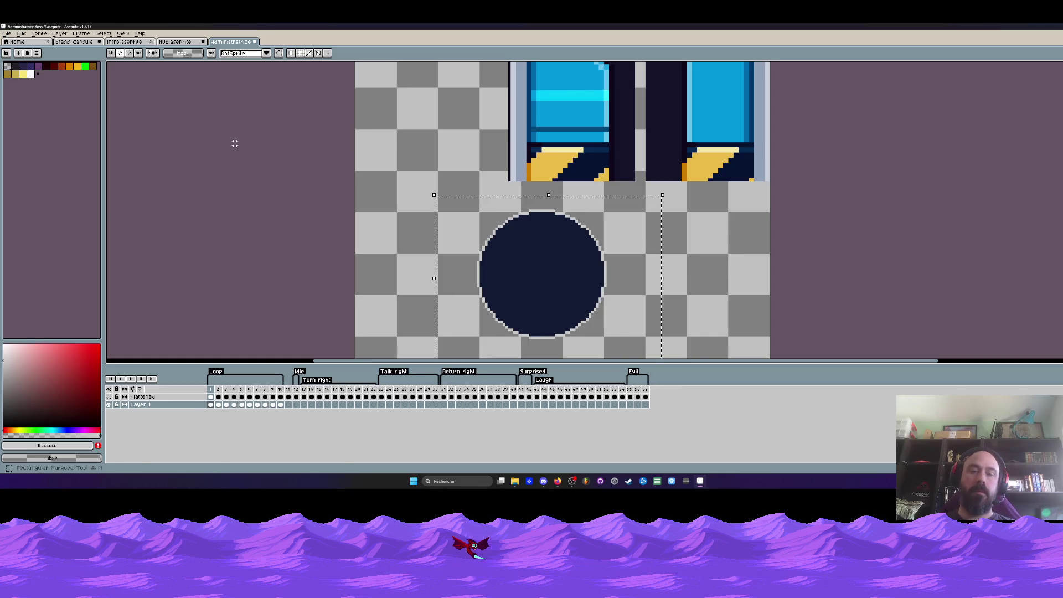
{"action": "key", "text": "shift+o"}
{"action": "left_click", "coordinate": [231, 131]}
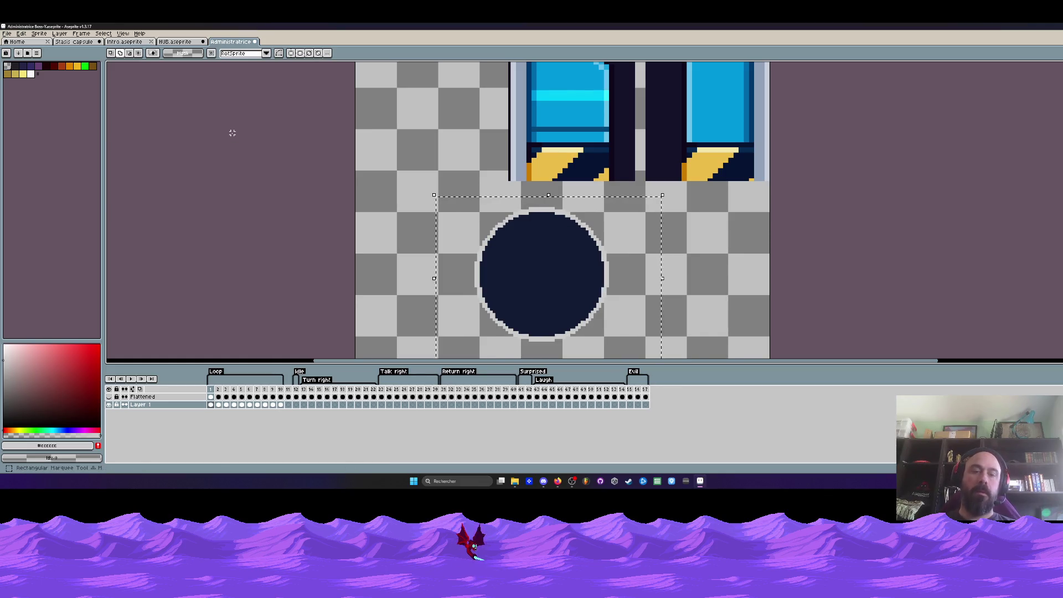
{"action": "key", "text": "shift+o"}
{"action": "left_click", "coordinate": [230, 130]}
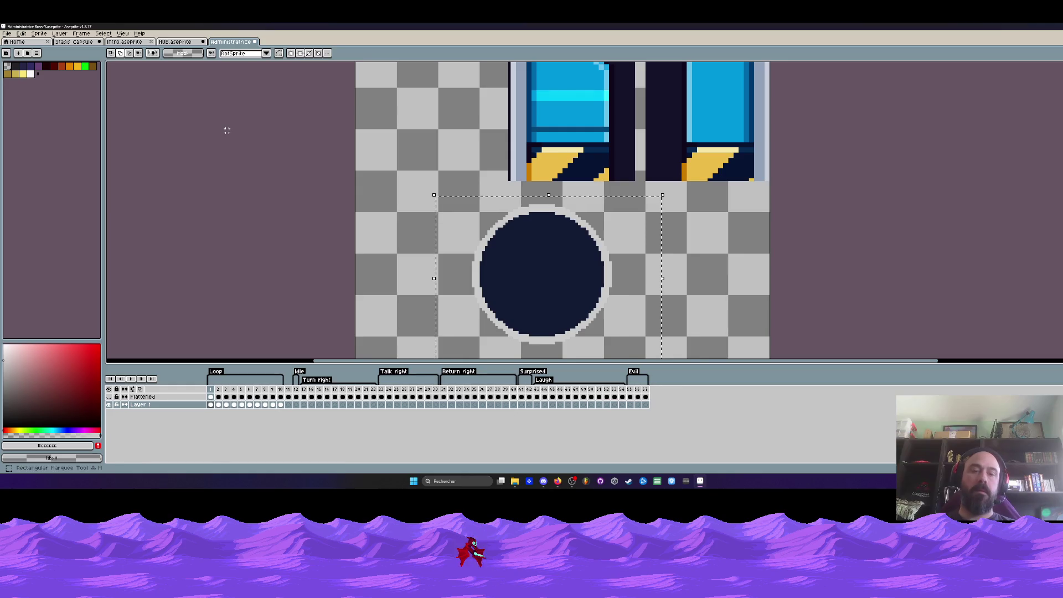
{"action": "key", "text": "shift+o"}
{"action": "left_click", "coordinate": [232, 131]}
{"action": "key", "text": "shift+o"}
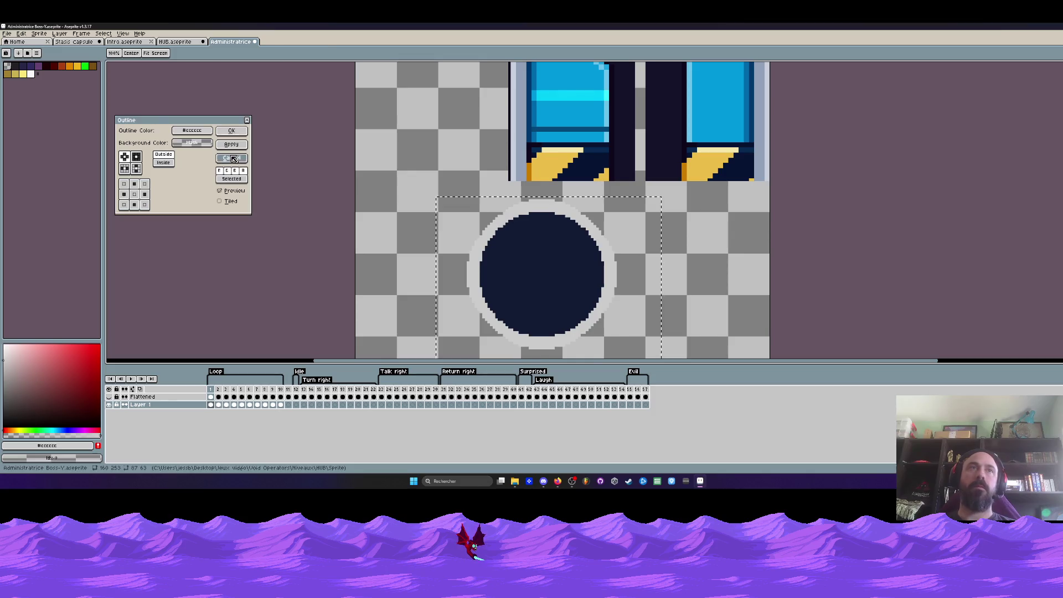
{"action": "left_click", "coordinate": [231, 131]}
Reselect the circle and try a yellow outline colour, then cancel it.
{"action": "scroll", "coordinate": [495, 228], "scroll_direction": "down", "scroll_amount": 2}
{"action": "scroll", "coordinate": [495, 229], "scroll_direction": "up", "scroll_amount": 2}
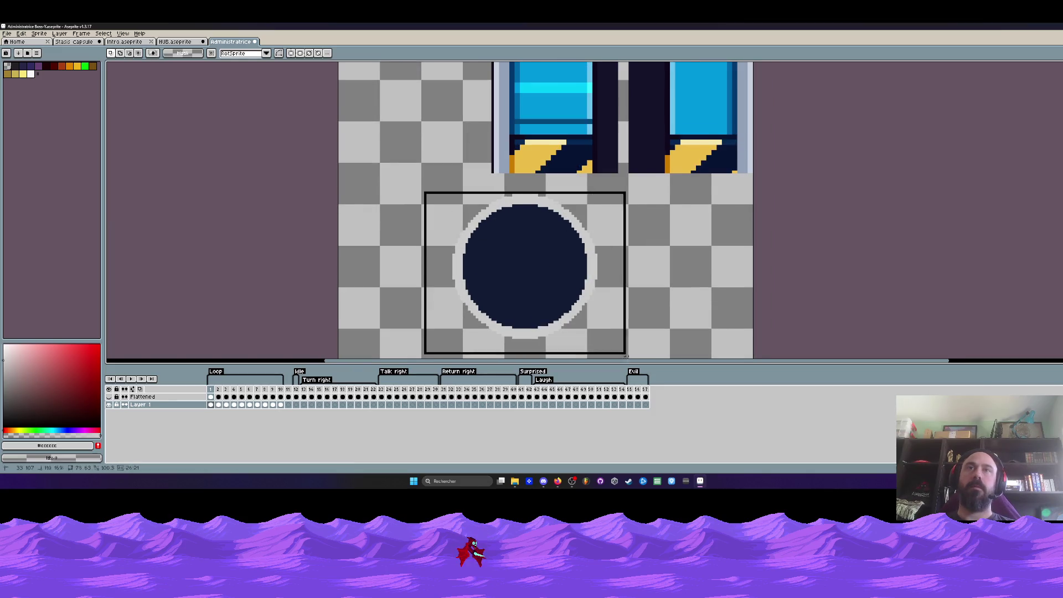
{"action": "scroll", "coordinate": [464, 215], "scroll_direction": "down", "scroll_amount": 1}
{"action": "left_click_drag", "start_coordinate": [443, 220], "coordinate": [623, 357]}
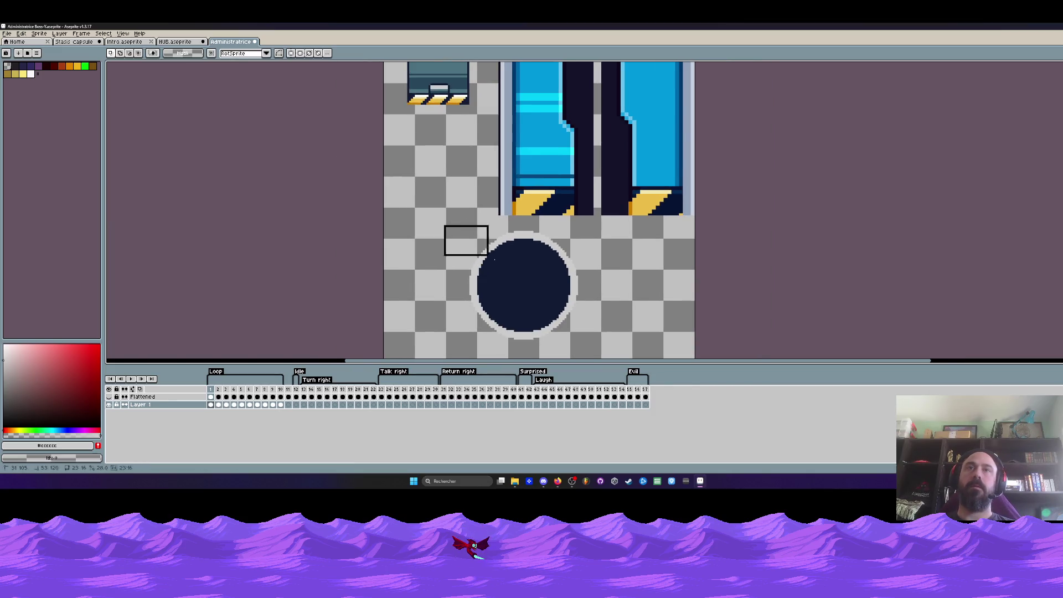
{"action": "key", "text": "shift+o"}
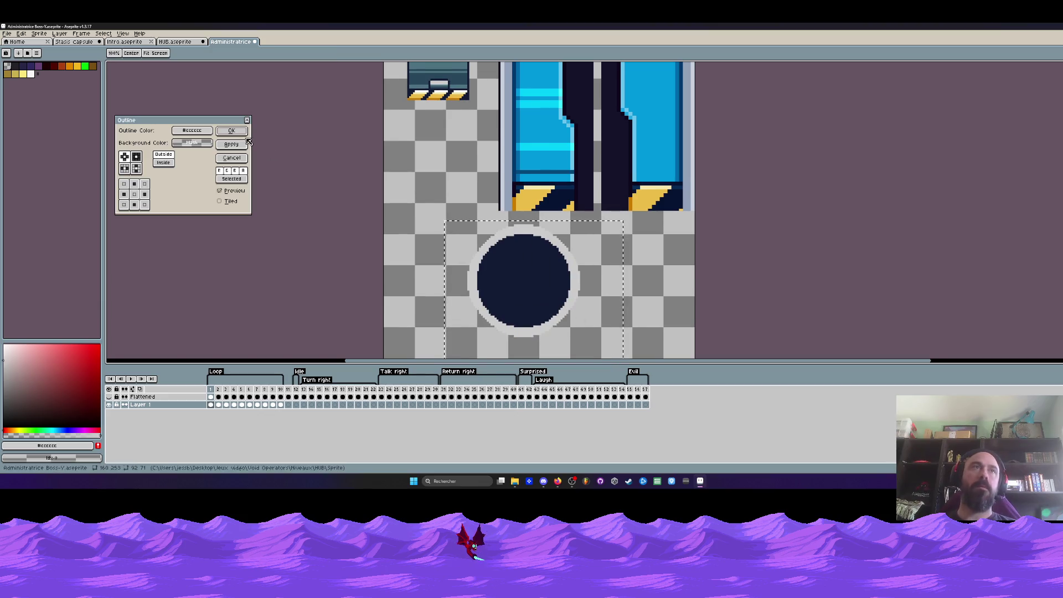
{"action": "left_click", "coordinate": [192, 130]}
{"action": "left_click", "coordinate": [180, 143]}
{"action": "left_click", "coordinate": [201, 161]}
{"action": "left_click", "coordinate": [232, 157]}
Add a thinner white outline around the dark circle.
{"action": "scroll", "coordinate": [428, 166], "scroll_direction": "up", "scroll_amount": 1}
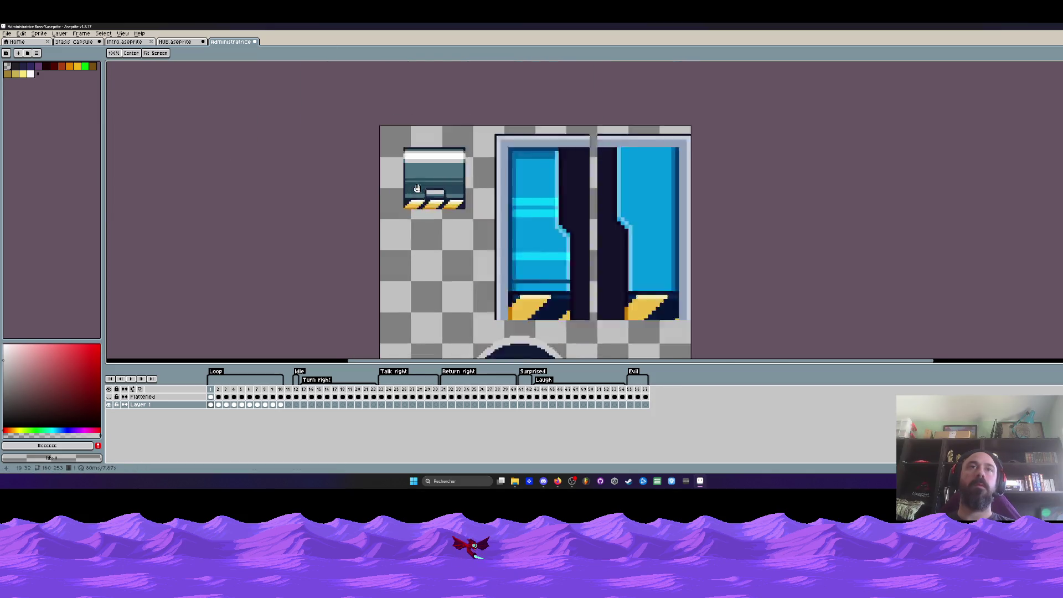
{"action": "scroll", "coordinate": [429, 155], "scroll_direction": "up", "scroll_amount": 1}
{"action": "scroll", "coordinate": [425, 141], "scroll_direction": "up", "scroll_amount": 1}
{"action": "scroll", "coordinate": [425, 141], "scroll_direction": "up", "scroll_amount": 1}
{"action": "left_click", "coordinate": [426, 143]}
{"action": "scroll", "coordinate": [437, 183], "scroll_direction": "down", "scroll_amount": 3}
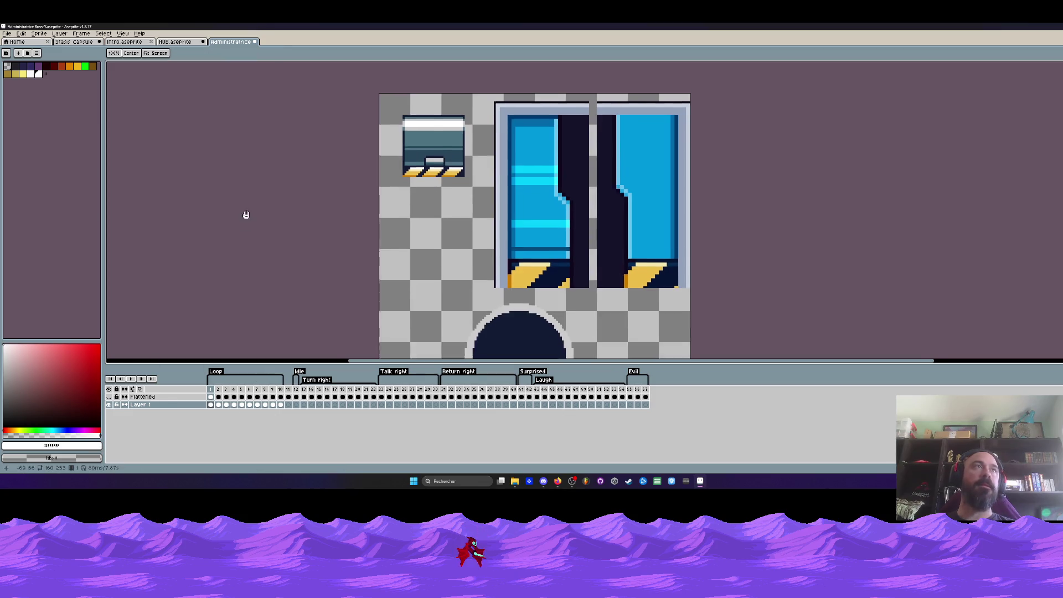
{"action": "scroll", "coordinate": [452, 273], "scroll_direction": "down", "scroll_amount": 4}
{"action": "key", "text": "m"}
{"action": "left_click_drag", "start_coordinate": [426, 193], "coordinate": [585, 332]}
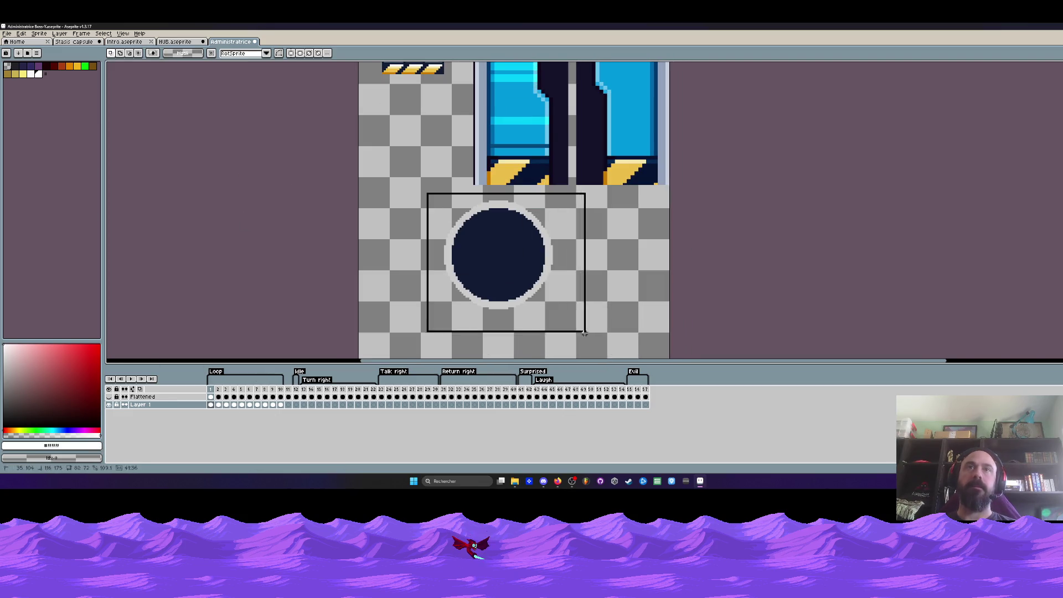
{"action": "key", "text": "shift+o"}
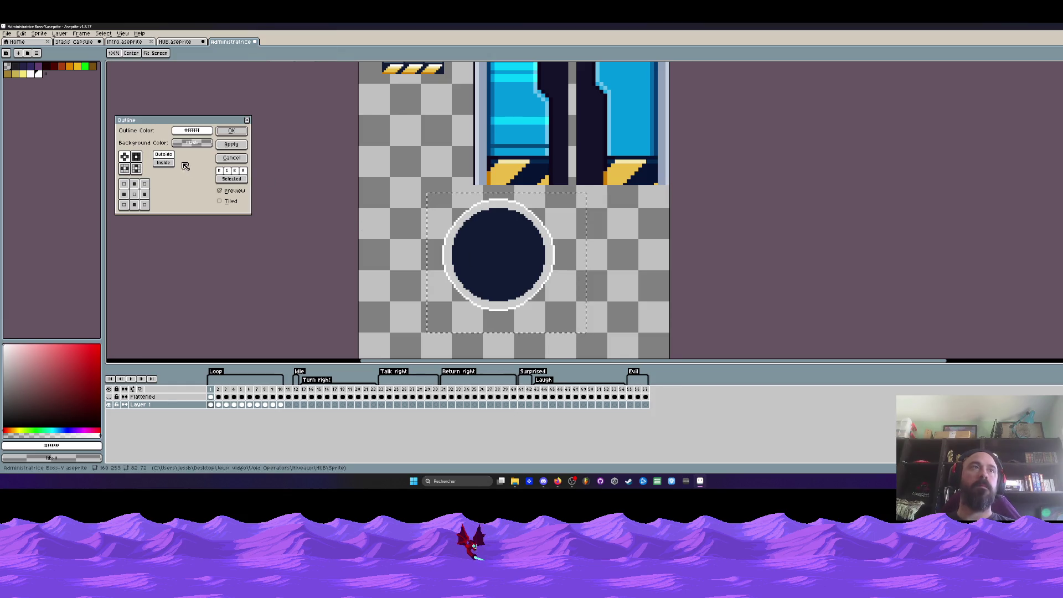
{"action": "left_click", "coordinate": [164, 154]}
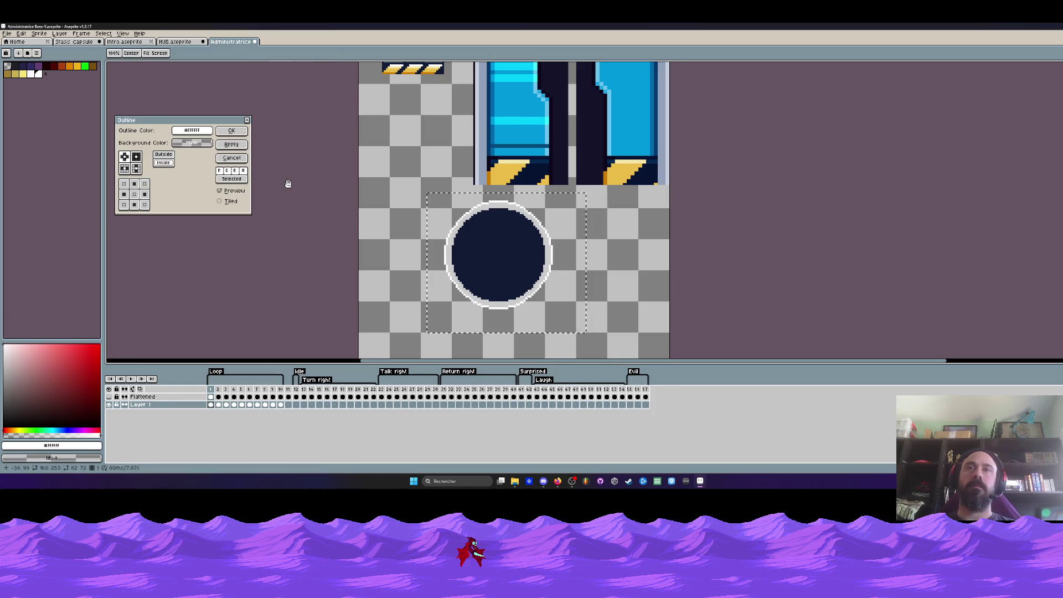
{"action": "left_click", "coordinate": [231, 131]}
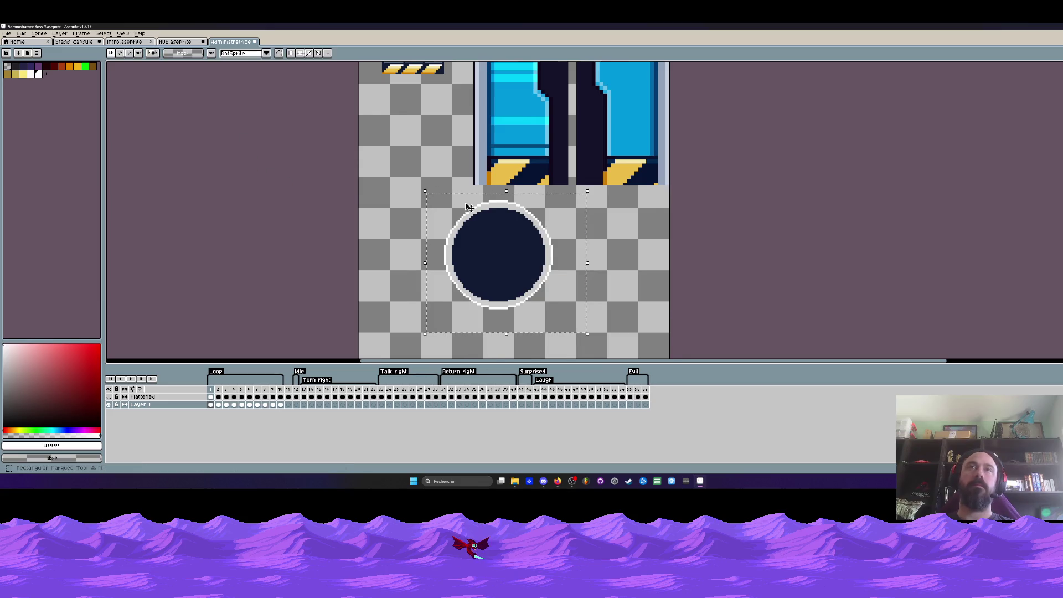
Fill the dark circle with the teal sampled from the capsule.
{"action": "scroll", "coordinate": [498, 221], "scroll_direction": "down", "scroll_amount": 1}
{"action": "scroll", "coordinate": [498, 221], "scroll_direction": "up", "scroll_amount": 1}
{"action": "key", "text": "i"}
{"action": "scroll", "coordinate": [482, 214], "scroll_direction": "down", "scroll_amount": 2}
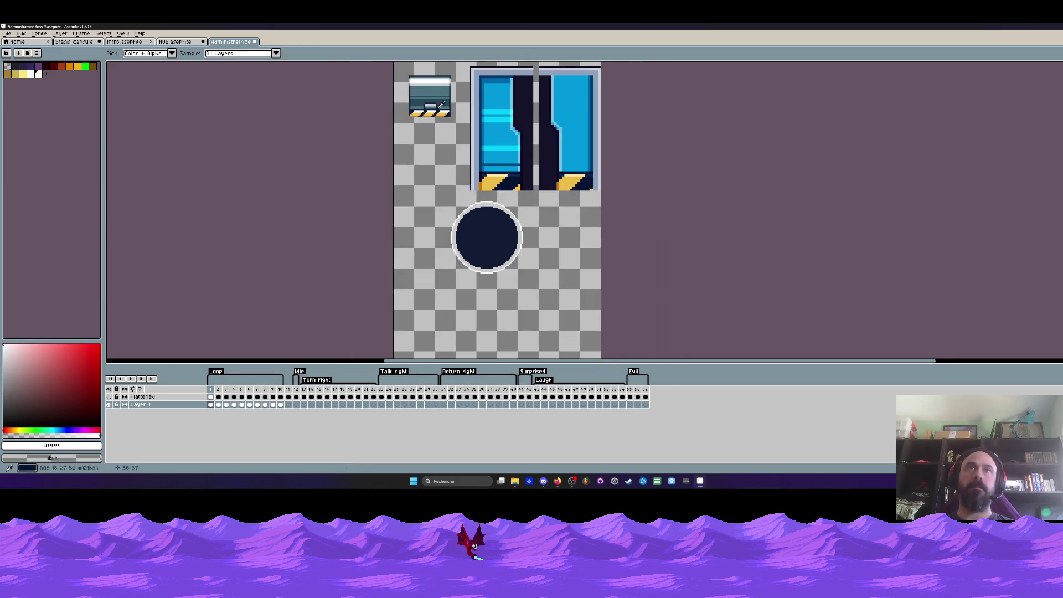
{"action": "left_click", "coordinate": [430, 87]}
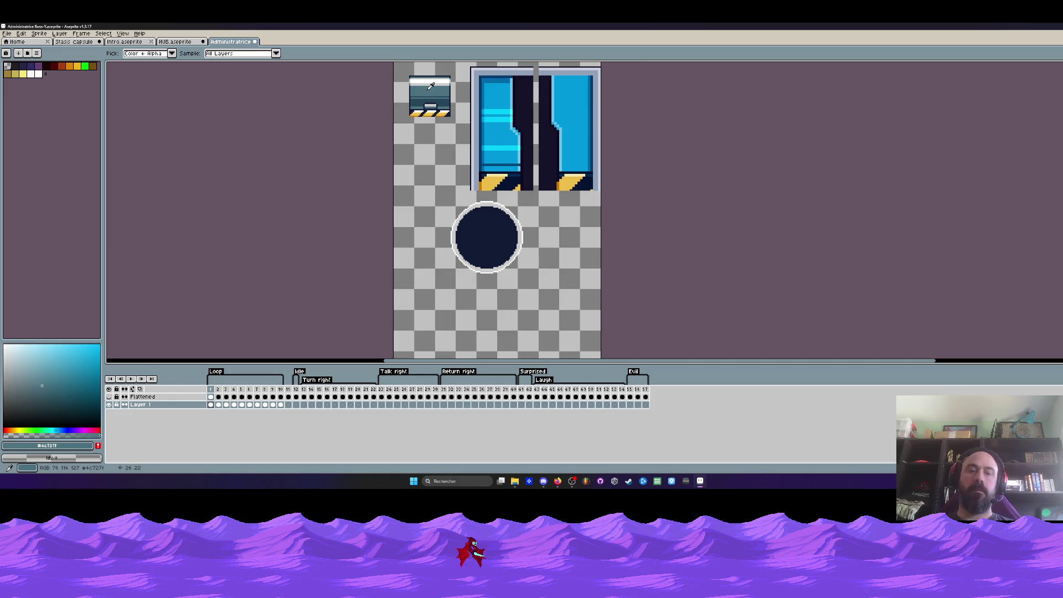
{"action": "key", "text": "g"}
{"action": "left_click", "coordinate": [479, 226]}
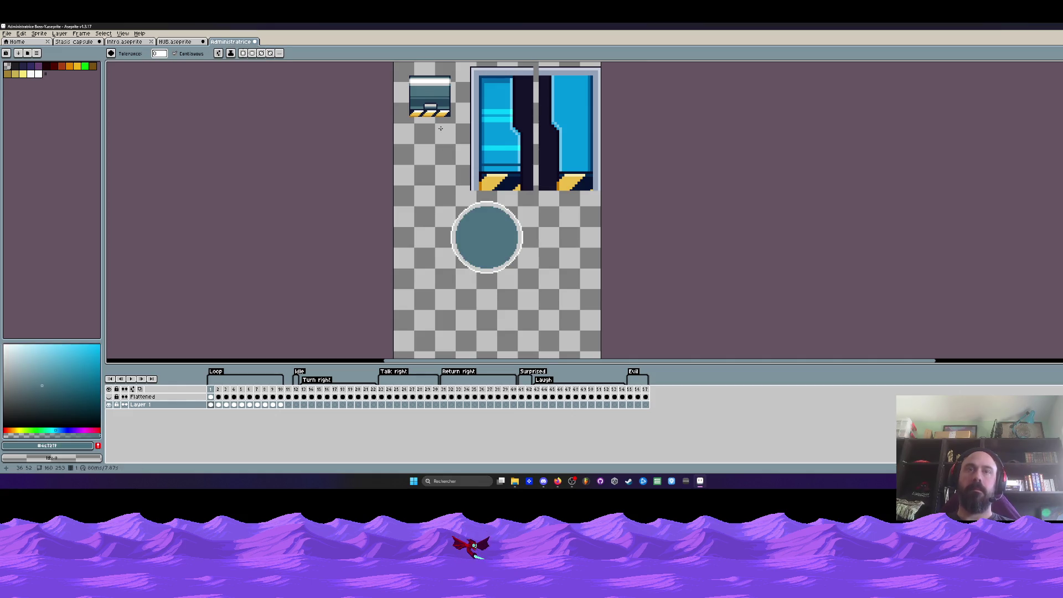
Sample dark blue #27465a and draw a horizontal line across the circle's middle.
{"action": "key", "text": "i"}
{"action": "scroll", "coordinate": [443, 112], "scroll_direction": "up", "scroll_amount": 1}
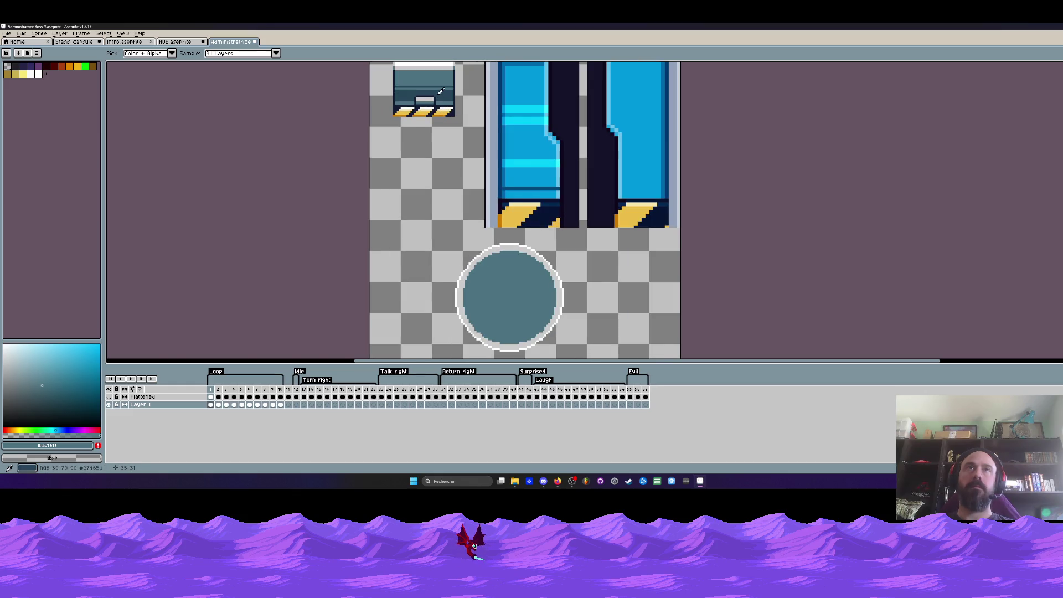
{"action": "left_click", "coordinate": [445, 95]}
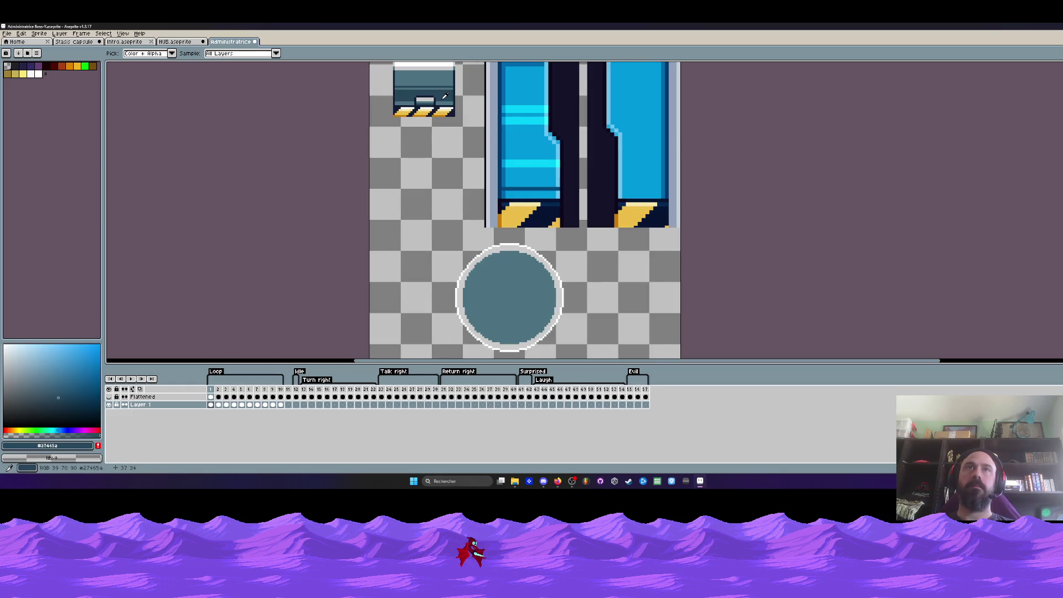
{"action": "key", "text": "shift+l"}
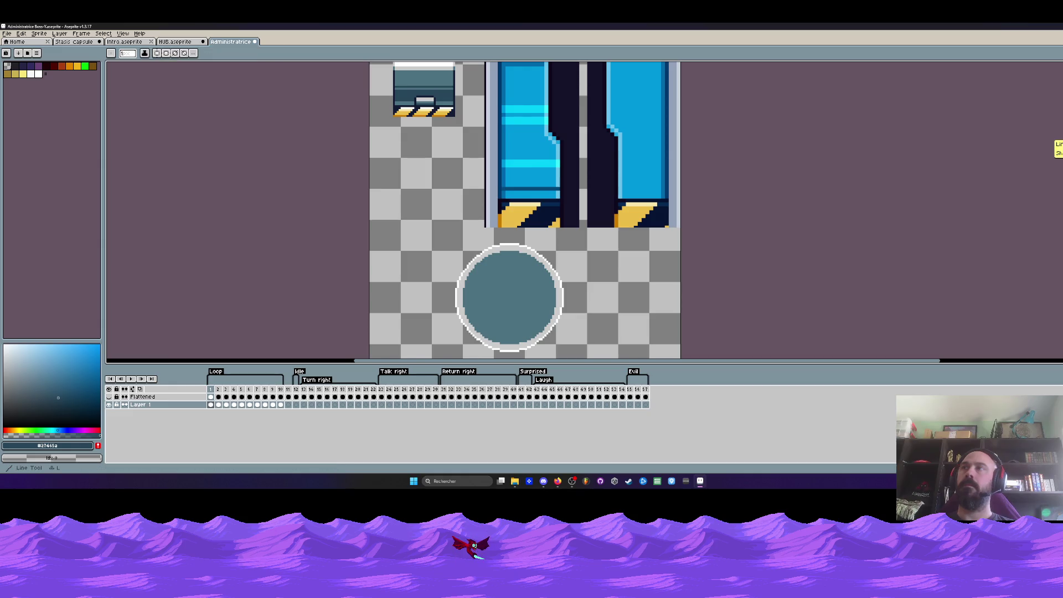
{"action": "scroll", "coordinate": [464, 276], "scroll_direction": "up", "scroll_amount": 2}
{"action": "scroll", "coordinate": [463, 277], "scroll_direction": "up", "scroll_amount": 1}
{"action": "mouse_move", "coordinate": [463, 276]}
{"action": "left_mouse_down"}
{"action": "mouse_move", "coordinate": [734, 283]}
{"action": "mouse_move", "coordinate": [708, 277]}
{"action": "left_mouse_up"}
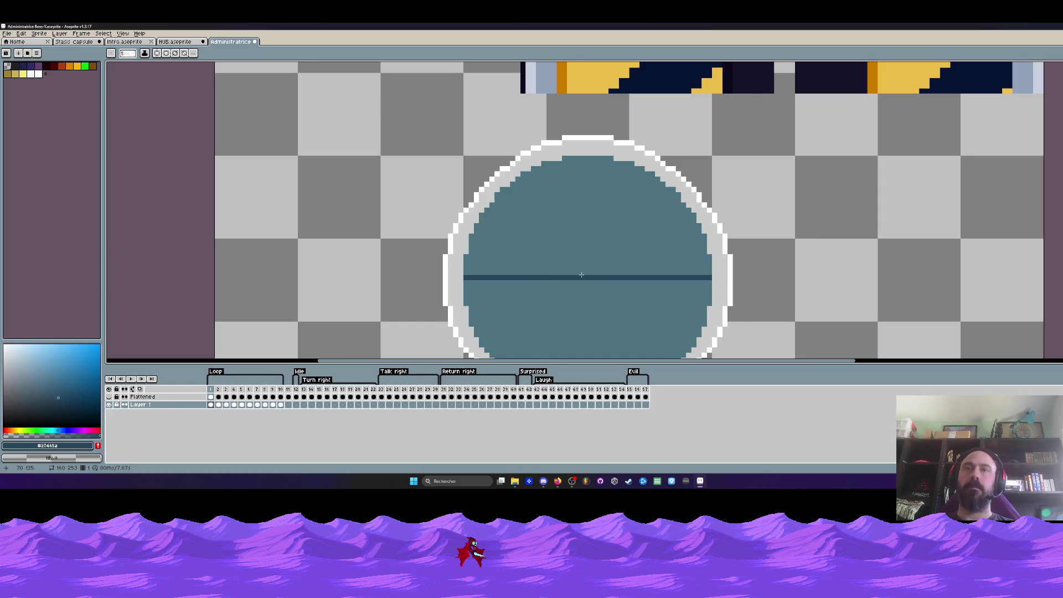
Add the stepped right and left line segments, undoing a stray vertical line.
{"action": "scroll", "coordinate": [581, 275], "scroll_direction": "down", "scroll_amount": 1}
{"action": "scroll", "coordinate": [581, 272], "scroll_direction": "down", "scroll_amount": 2}
{"action": "scroll", "coordinate": [584, 265], "scroll_direction": "up", "scroll_amount": 3}
{"action": "scroll", "coordinate": [588, 260], "scroll_direction": "up", "scroll_amount": 1}
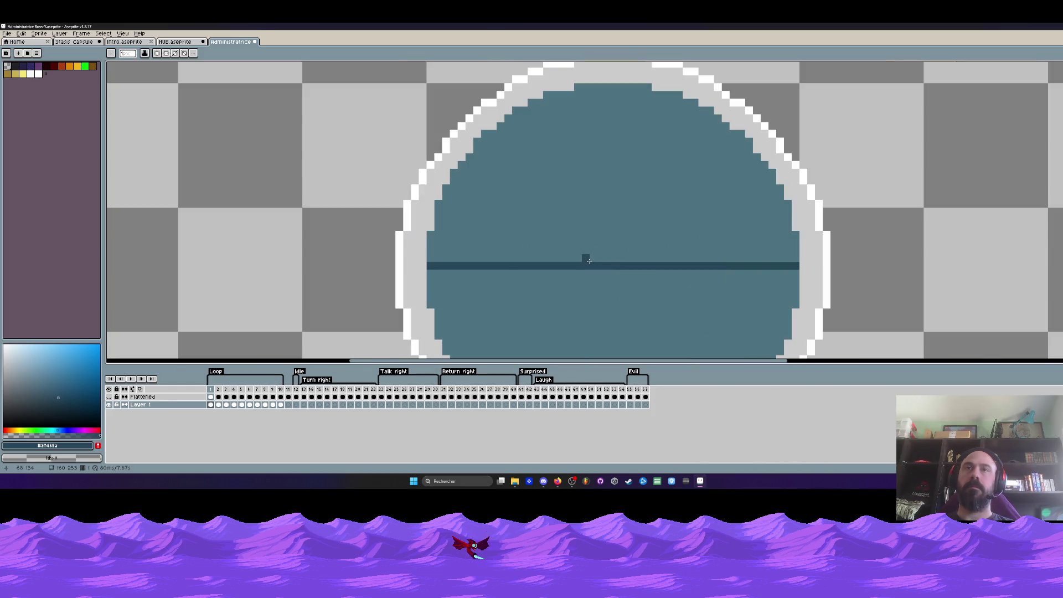
{"action": "left_click_drag", "start_coordinate": [608, 86], "coordinate": [608, 259]}
{"action": "key", "text": "ctrl+z"}
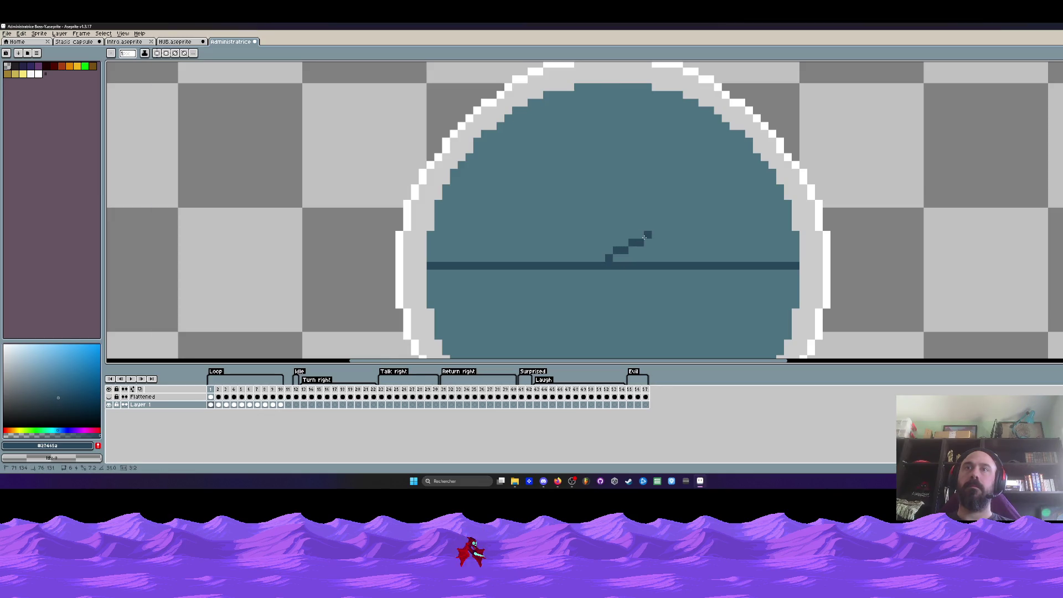
{"action": "left_click_drag", "start_coordinate": [641, 237], "coordinate": [786, 236]}
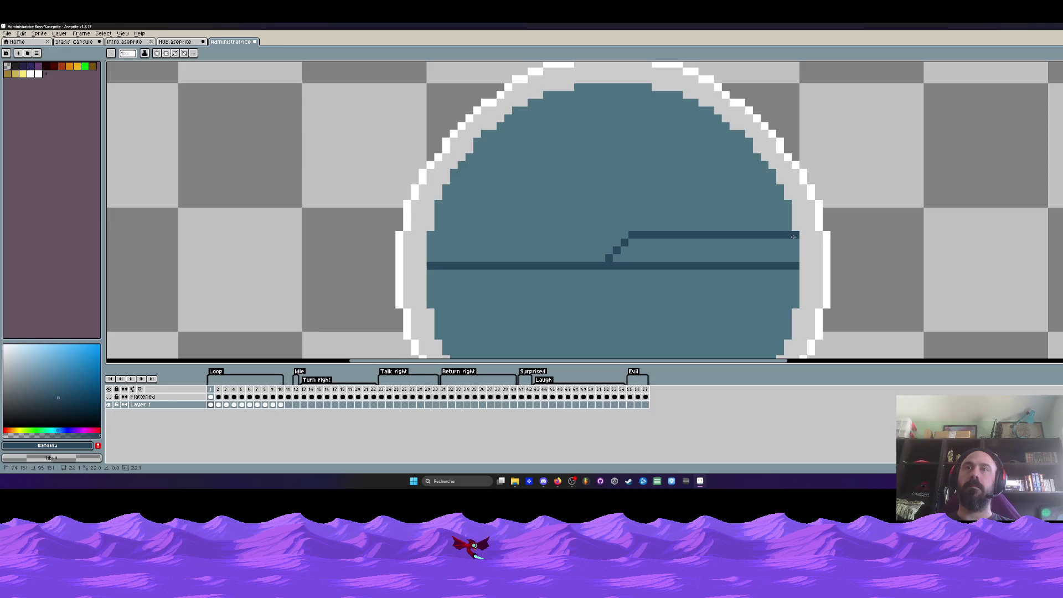
{"action": "scroll", "coordinate": [601, 281], "scroll_direction": "down", "scroll_amount": 2}
{"action": "scroll", "coordinate": [616, 270], "scroll_direction": "up", "scroll_amount": 1}
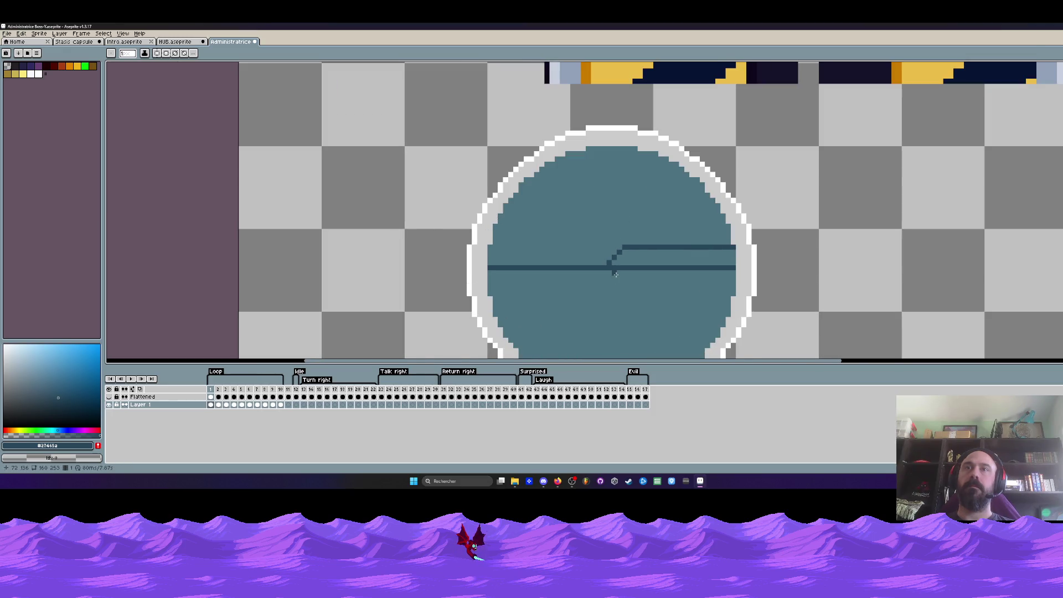
{"action": "left_click_drag", "start_coordinate": [598, 287], "coordinate": [488, 287]}
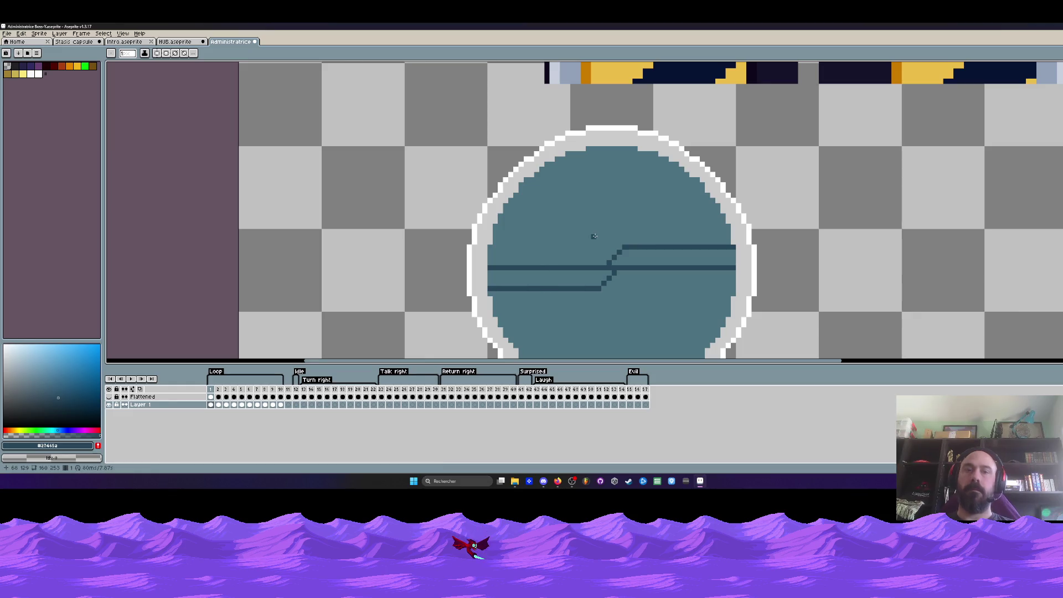
{"action": "key", "text": "b"}
{"action": "left_click", "coordinate": [611, 221], "text": "alt"}
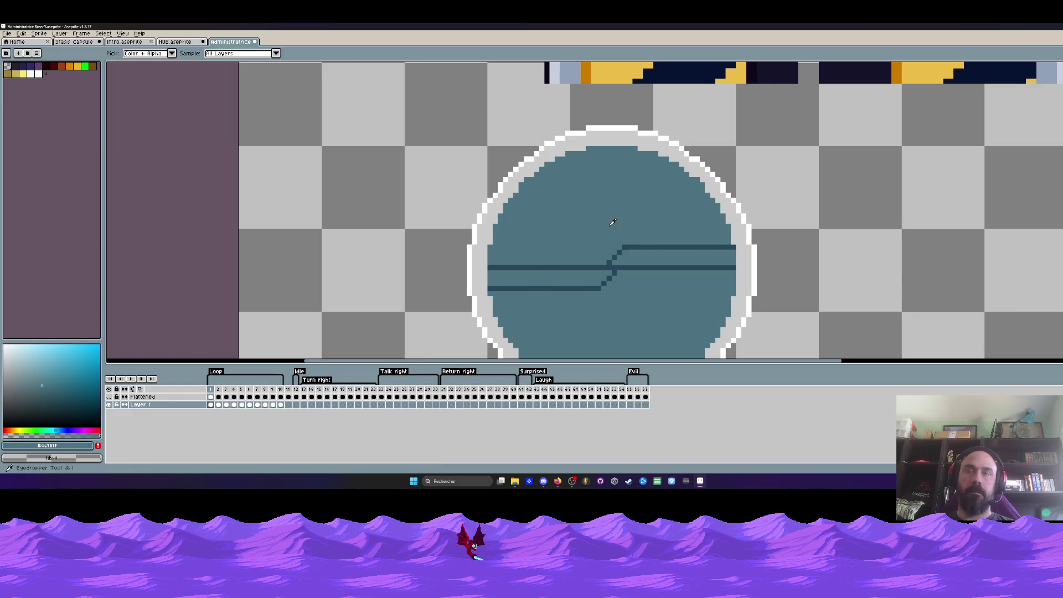
Erase the left portion of the circle's middle dark line.
{"action": "mouse_move", "coordinate": [613, 268]}
{"action": "left_mouse_down"}
{"action": "mouse_move", "coordinate": [667, 267]}
{"action": "mouse_move", "coordinate": [519, 271]}
{"action": "left_mouse_up"}
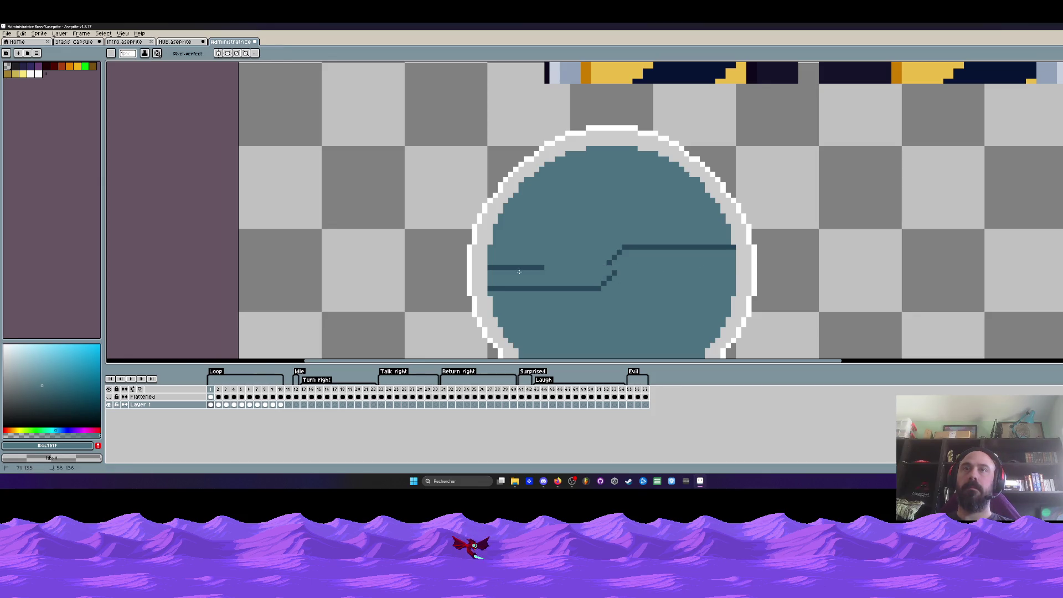
{"action": "scroll", "coordinate": [535, 265], "scroll_direction": "down", "scroll_amount": 2}
{"action": "scroll", "coordinate": [614, 270], "scroll_direction": "up", "scroll_amount": 2}
{"action": "scroll", "coordinate": [622, 269], "scroll_direction": "up", "scroll_amount": 1}
Add dark #27465a pixels along the diagonal step to make a solid stair.
{"action": "left_click", "coordinate": [622, 269]}
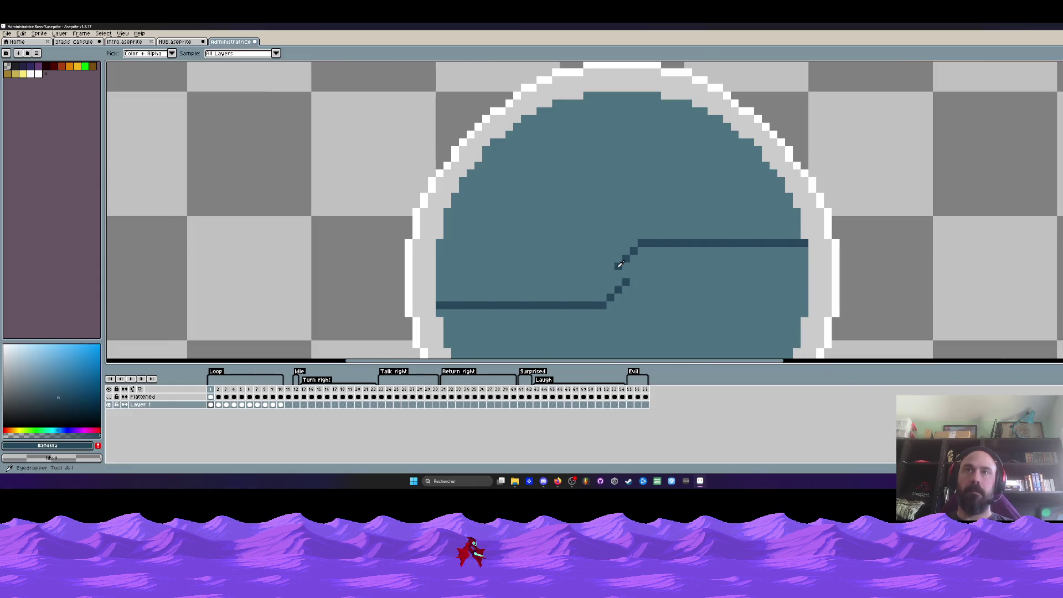
{"action": "left_click", "coordinate": [625, 274]}
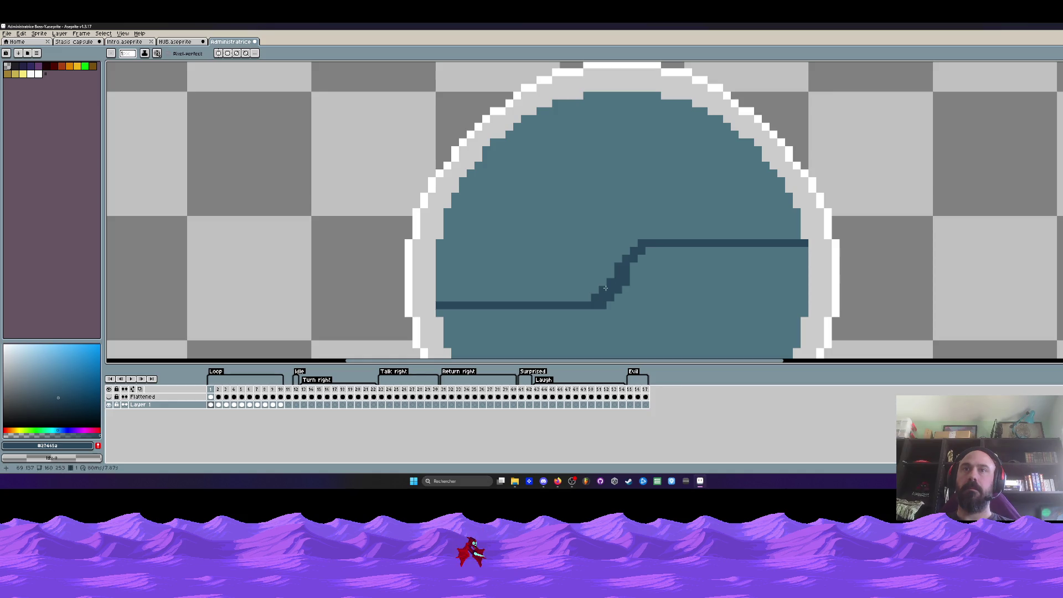
{"action": "left_click", "coordinate": [639, 268]}
{"action": "scroll", "coordinate": [655, 251], "scroll_direction": "down", "scroll_amount": 2}
{"action": "scroll", "coordinate": [642, 257], "scroll_direction": "down", "scroll_amount": 1}
{"action": "scroll", "coordinate": [636, 257], "scroll_direction": "up", "scroll_amount": 1}
{"action": "scroll", "coordinate": [629, 255], "scroll_direction": "up", "scroll_amount": 1}
{"action": "scroll", "coordinate": [628, 256], "scroll_direction": "up", "scroll_amount": 3}
{"action": "scroll", "coordinate": [553, 288], "scroll_direction": "down", "scroll_amount": 2}
{"action": "left_click", "coordinate": [453, 310]}
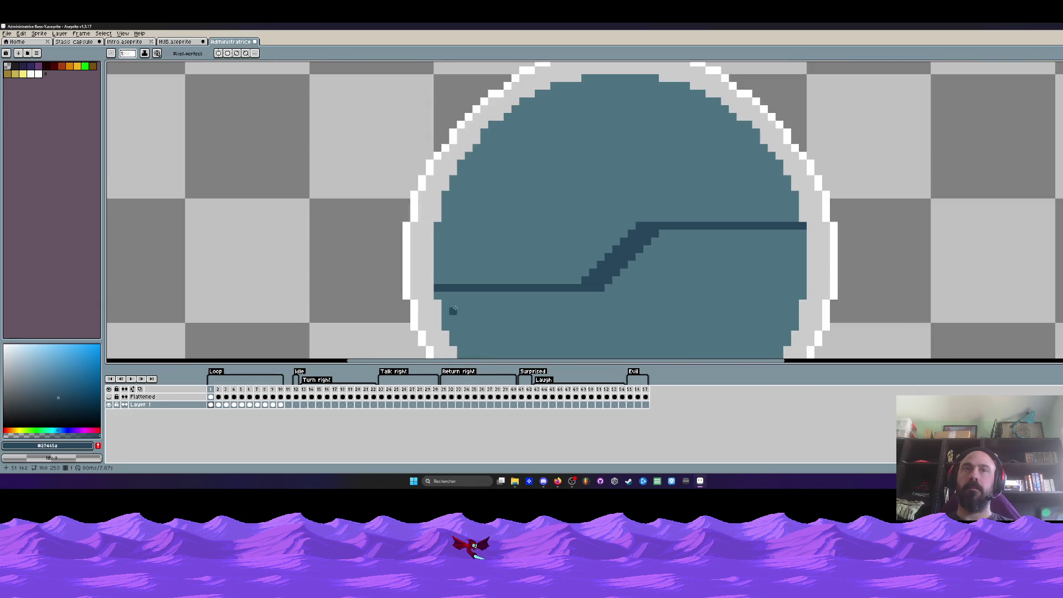
{"action": "scroll", "coordinate": [583, 254], "scroll_direction": "down", "scroll_amount": 2}
{"action": "scroll", "coordinate": [604, 251], "scroll_direction": "down", "scroll_amount": 1}
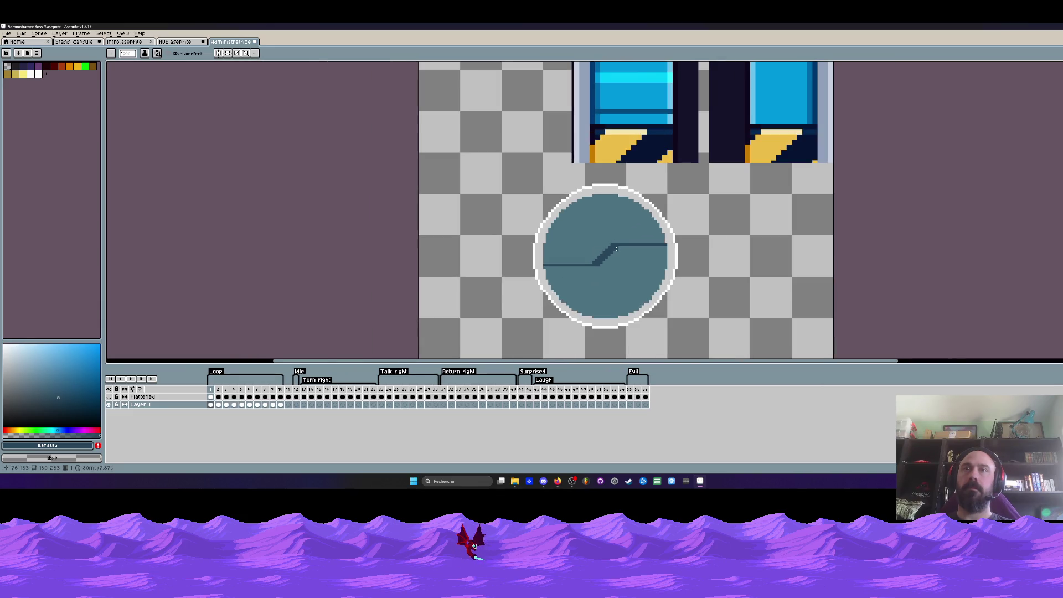
{"action": "scroll", "coordinate": [616, 249], "scroll_direction": "up", "scroll_amount": 1}
Preview frame 2 of the loop, then return to frame 1.
{"action": "left_click", "coordinate": [220, 406]}
{"action": "left_click", "coordinate": [211, 405]}
{"action": "scroll", "coordinate": [516, 271], "scroll_direction": "down", "scroll_amount": 1}
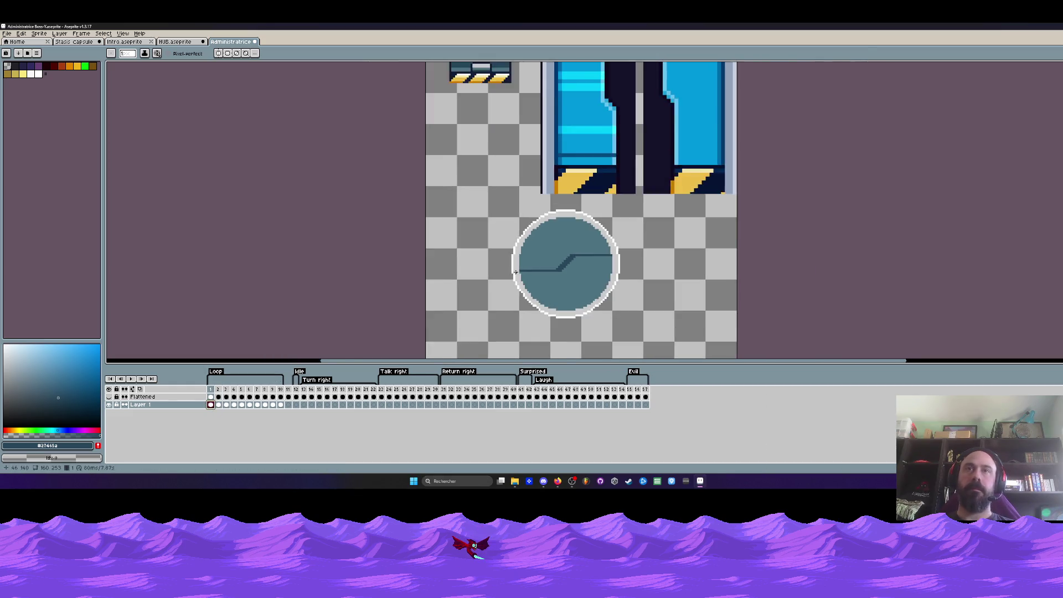
Bring the circle into view and eyedrop white from the ring with the Pencil active.
{"action": "scroll", "coordinate": [516, 272], "scroll_direction": "down", "scroll_amount": 1}
{"action": "scroll", "coordinate": [530, 270], "scroll_direction": "up", "scroll_amount": 1}
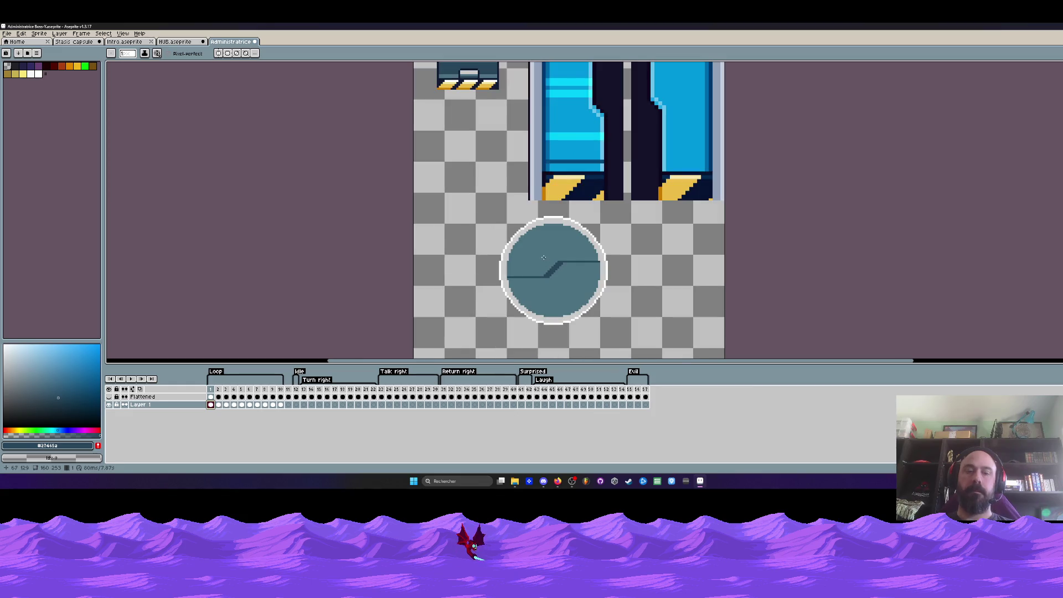
{"action": "left_click_drag", "start_coordinate": [493, 114], "coordinate": [486, 188]}
{"action": "key", "text": "alt"}
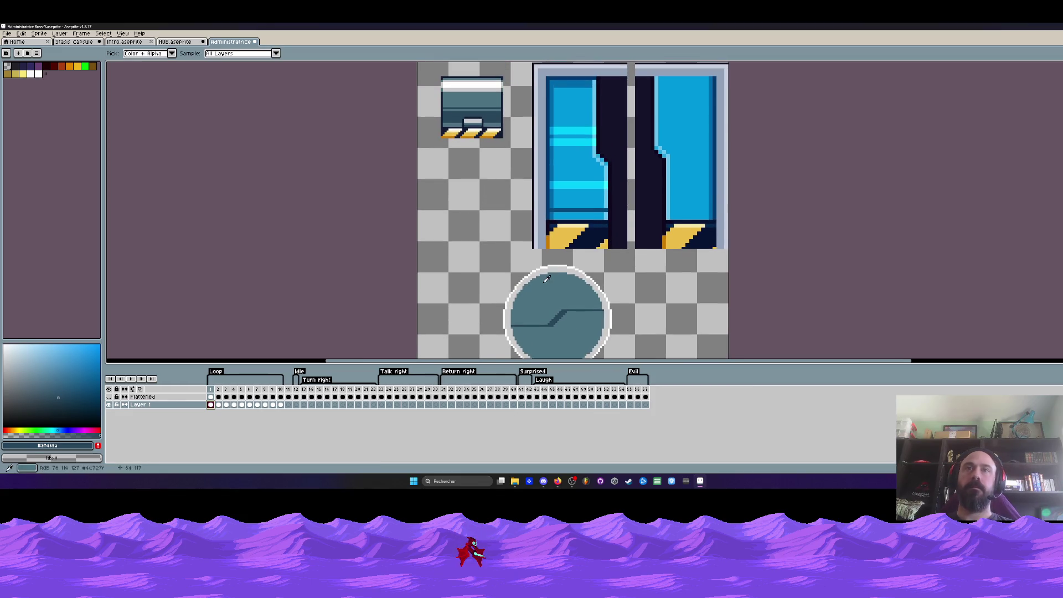
{"action": "scroll", "coordinate": [546, 278], "scroll_direction": "up", "scroll_amount": 1}
{"action": "scroll", "coordinate": [560, 230], "scroll_direction": "up", "scroll_amount": 1}
{"action": "scroll", "coordinate": [562, 234], "scroll_direction": "down", "scroll_amount": 1}
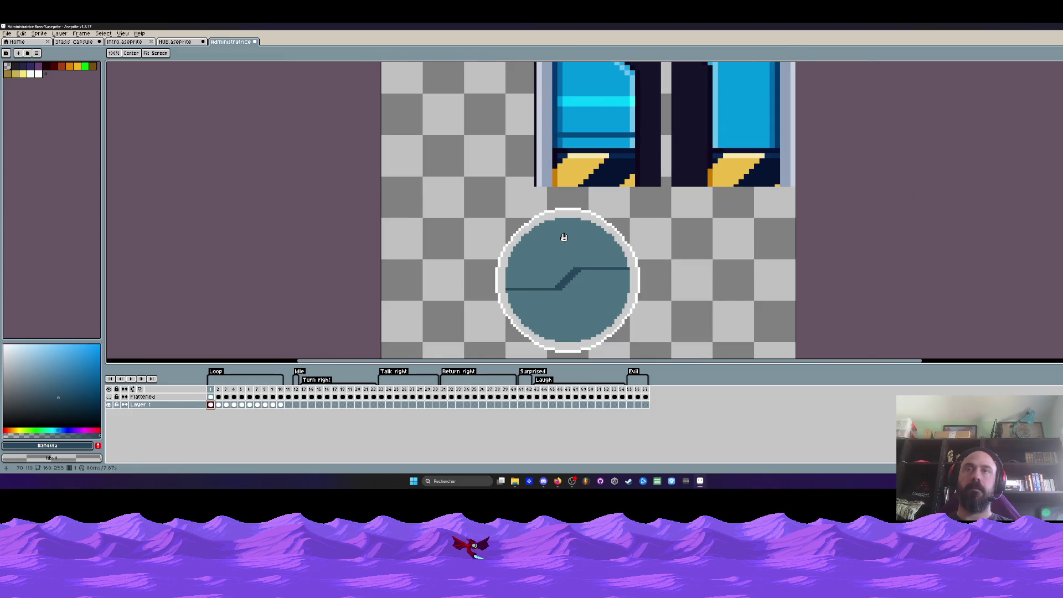
{"action": "scroll", "coordinate": [564, 227], "scroll_direction": "up", "scroll_amount": 2}
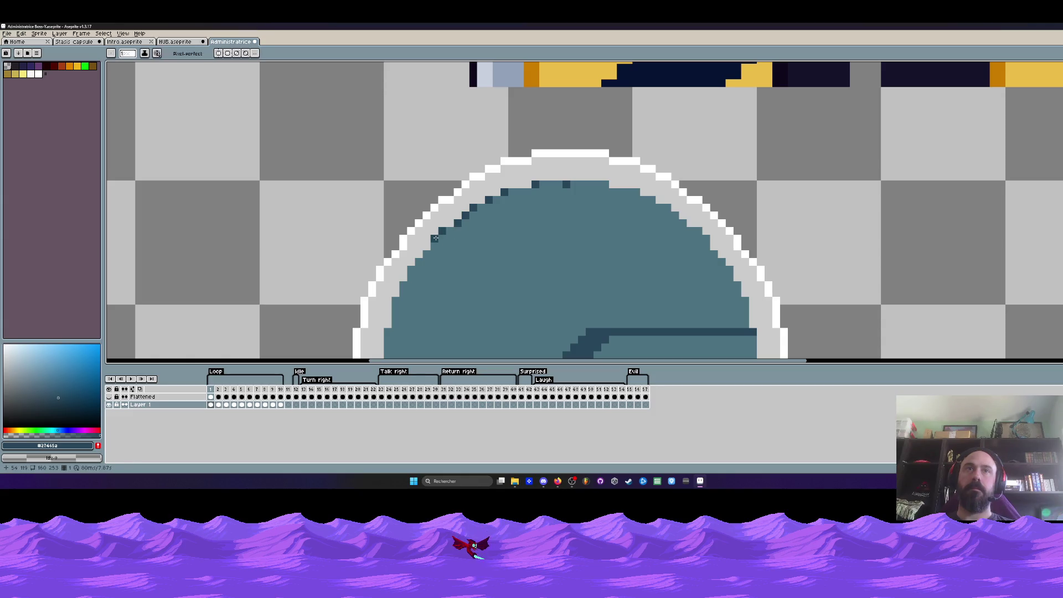
{"action": "scroll", "coordinate": [458, 244], "scroll_direction": "down", "scroll_amount": 2}
{"action": "scroll", "coordinate": [460, 260], "scroll_direction": "down", "scroll_amount": 2}
{"action": "scroll", "coordinate": [458, 259], "scroll_direction": "up", "scroll_amount": 2}
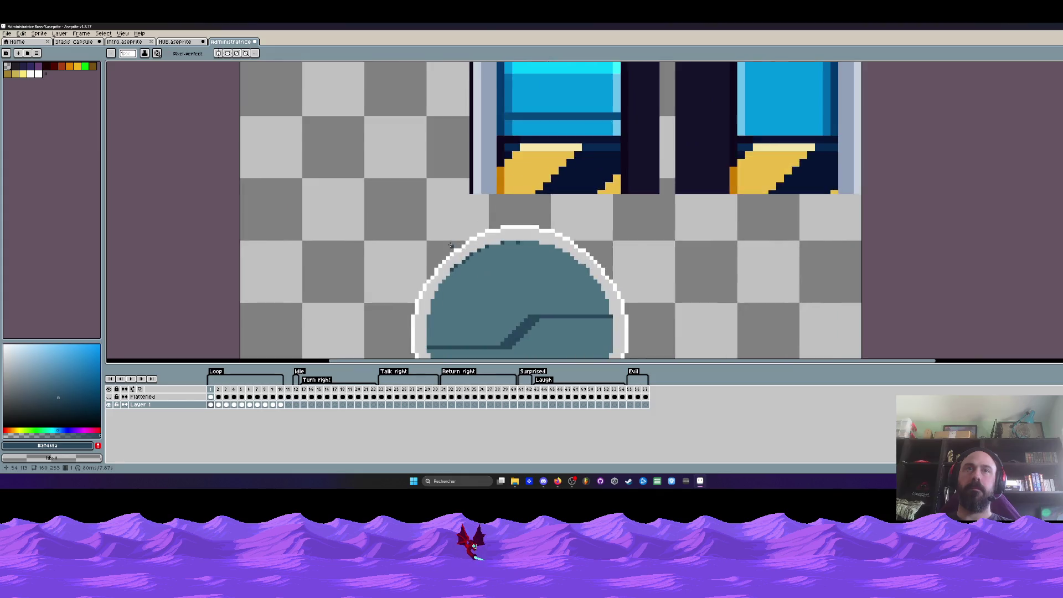
{"action": "scroll", "coordinate": [493, 232], "scroll_direction": "up", "scroll_amount": 2}
{"action": "key", "text": "m"}
{"action": "key", "text": "b"}
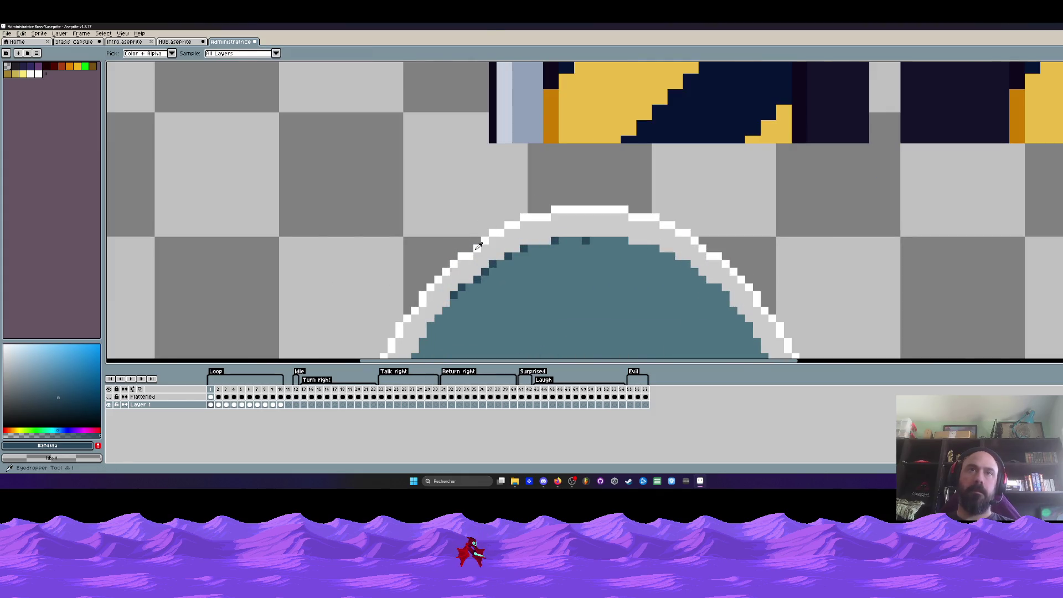
{"action": "left_click", "coordinate": [487, 239], "text": "alt"}
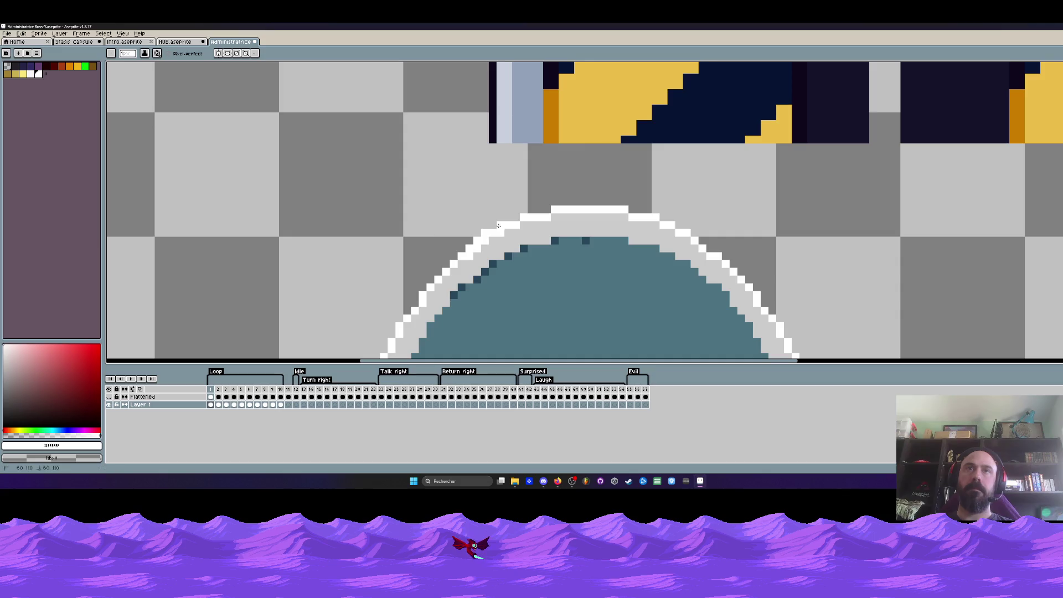
Sample the ring's light grey #CCCCCC and paint an outline pixel on the arch.
{"action": "scroll", "coordinate": [513, 238], "scroll_direction": "down", "scroll_amount": 2}
{"action": "scroll", "coordinate": [470, 263], "scroll_direction": "up", "scroll_amount": 2}
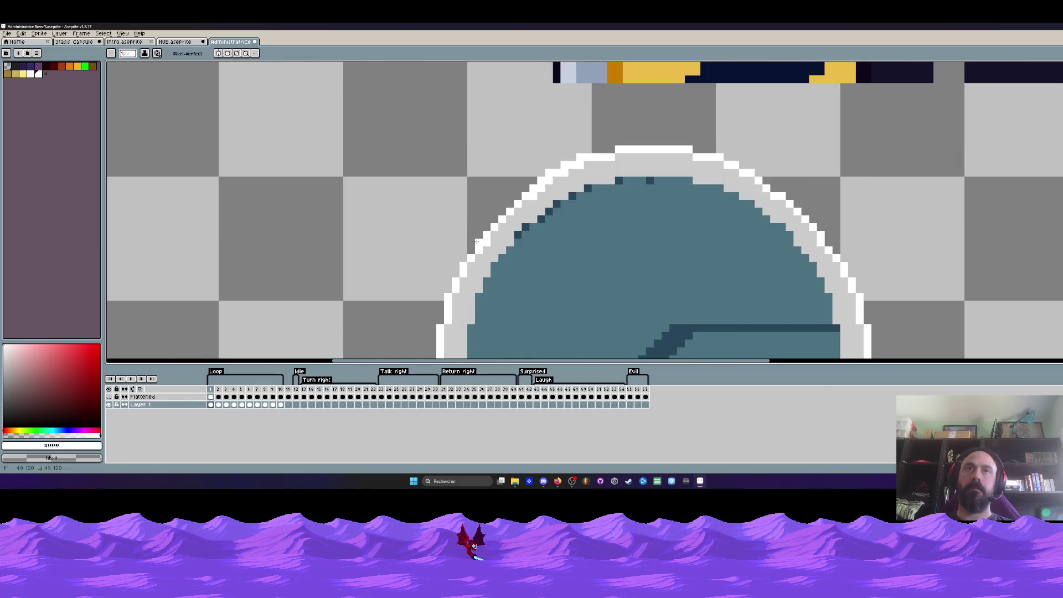
{"action": "scroll", "coordinate": [473, 252], "scroll_direction": "down", "scroll_amount": 2}
{"action": "scroll", "coordinate": [495, 238], "scroll_direction": "up", "scroll_amount": 1}
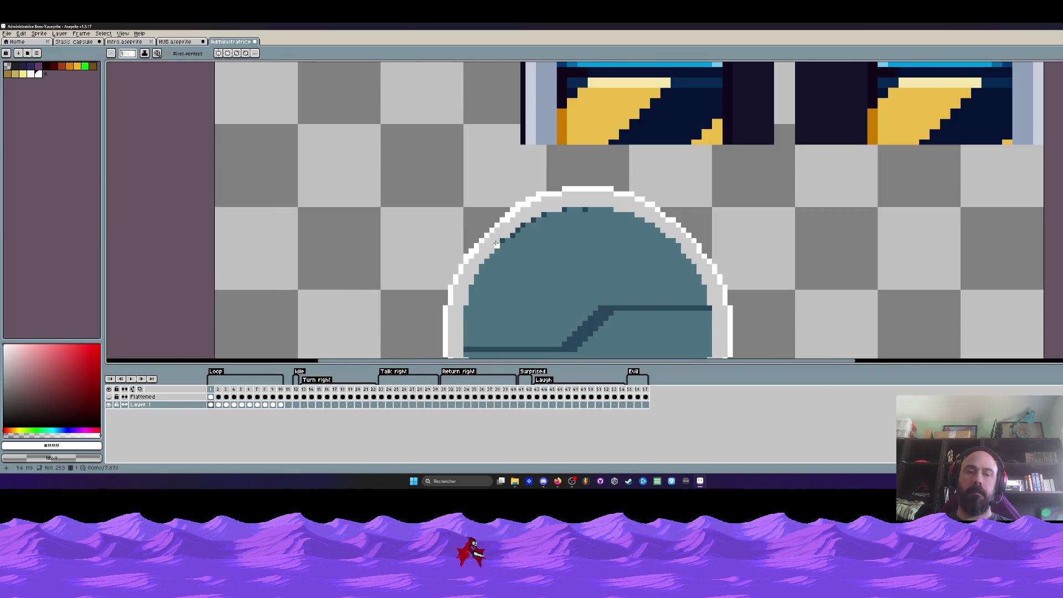
{"action": "left_click", "coordinate": [501, 230], "text": "alt"}
{"action": "scroll", "coordinate": [501, 230], "scroll_direction": "up", "scroll_amount": 1}
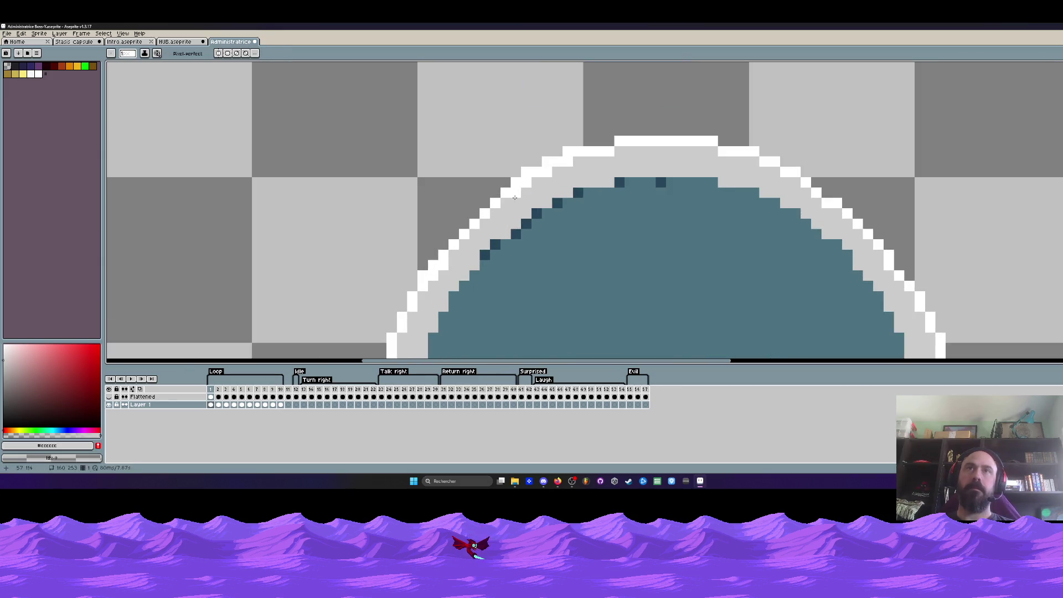
{"action": "left_click", "coordinate": [547, 173]}
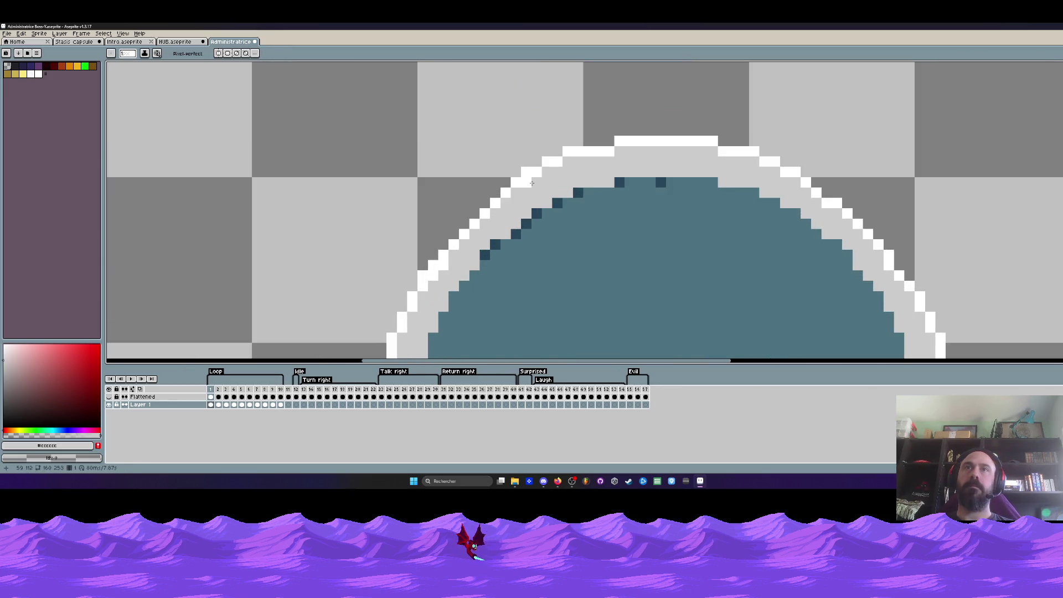
Sample white and paint along the ring's upper-left edge, then undo that stroke.
{"action": "scroll", "coordinate": [531, 182], "scroll_direction": "down", "scroll_amount": 2}
{"action": "scroll", "coordinate": [531, 183], "scroll_direction": "up", "scroll_amount": 1}
{"action": "scroll", "coordinate": [551, 213], "scroll_direction": "down", "scroll_amount": 2}
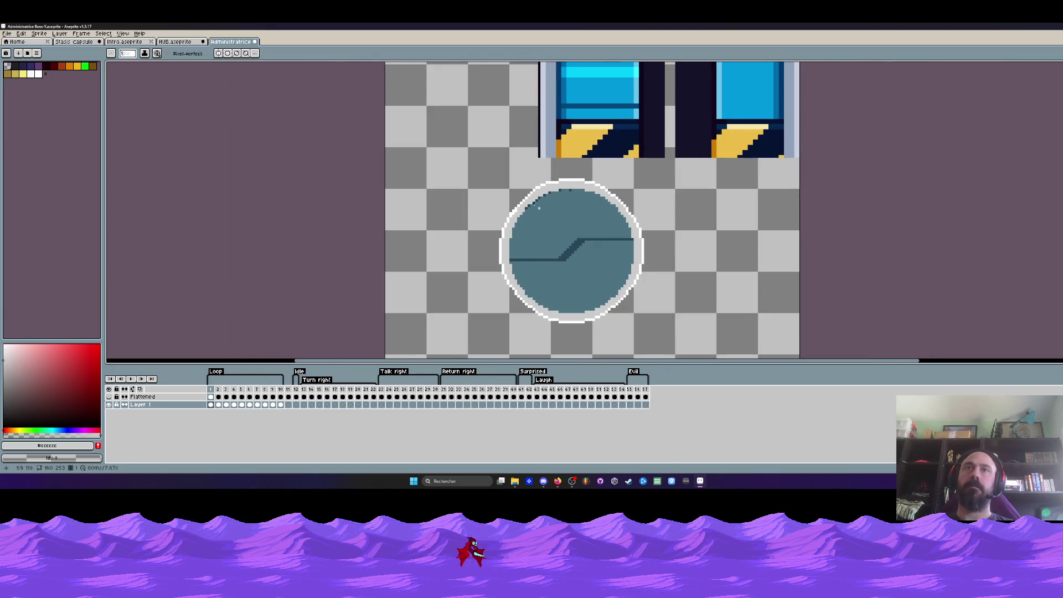
{"action": "scroll", "coordinate": [538, 206], "scroll_direction": "up", "scroll_amount": 2}
{"action": "left_click", "coordinate": [547, 191], "text": "alt"}
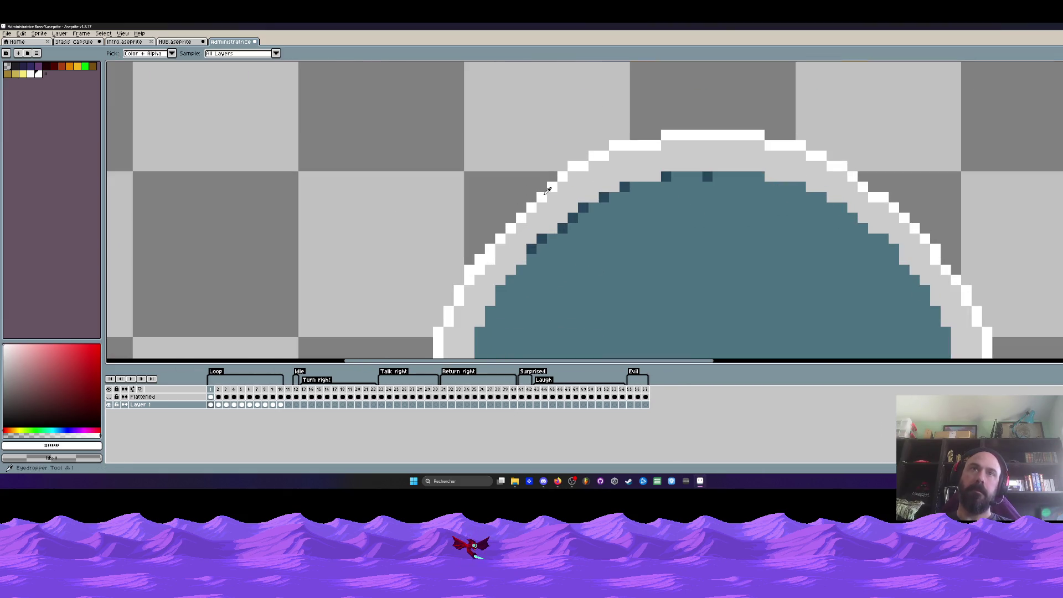
{"action": "left_click_drag", "start_coordinate": [505, 222], "coordinate": [533, 194]}
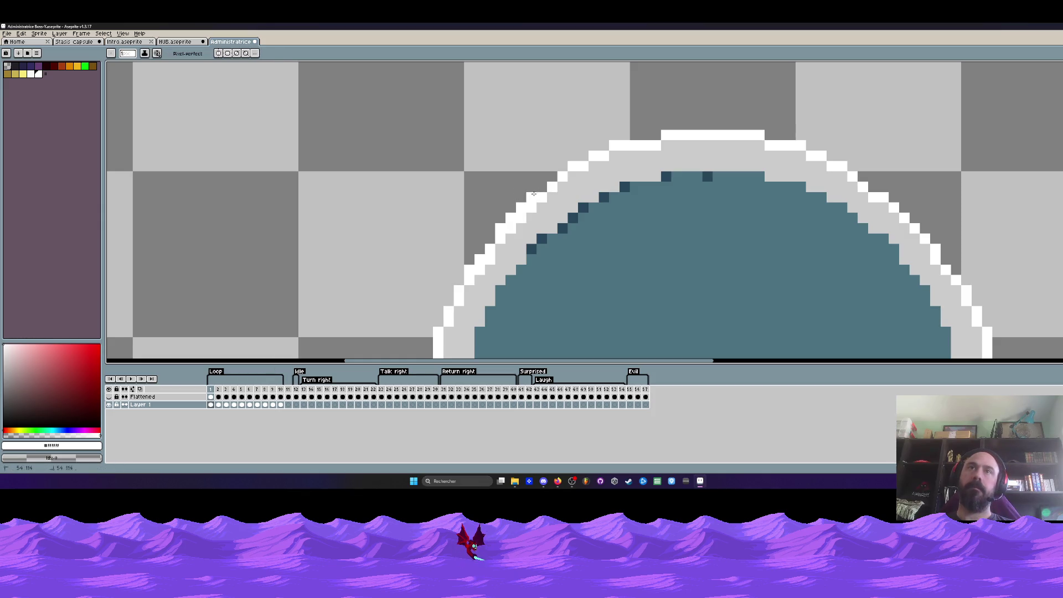
{"action": "scroll", "coordinate": [550, 180], "scroll_direction": "down", "scroll_amount": 3}
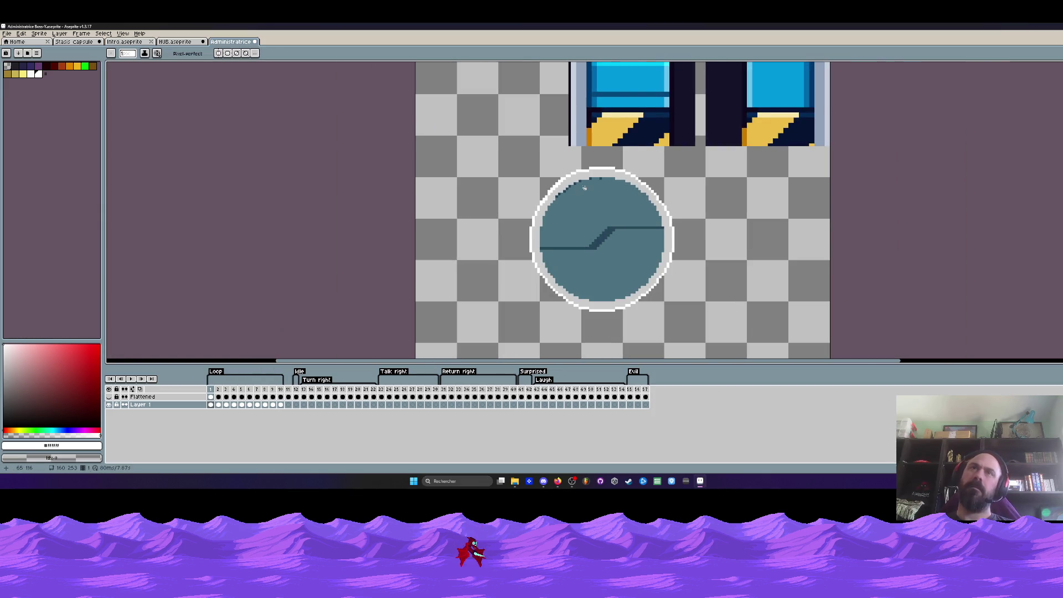
{"action": "scroll", "coordinate": [604, 181], "scroll_direction": "up", "scroll_amount": 2}
{"action": "key", "text": "ctrl+z"}
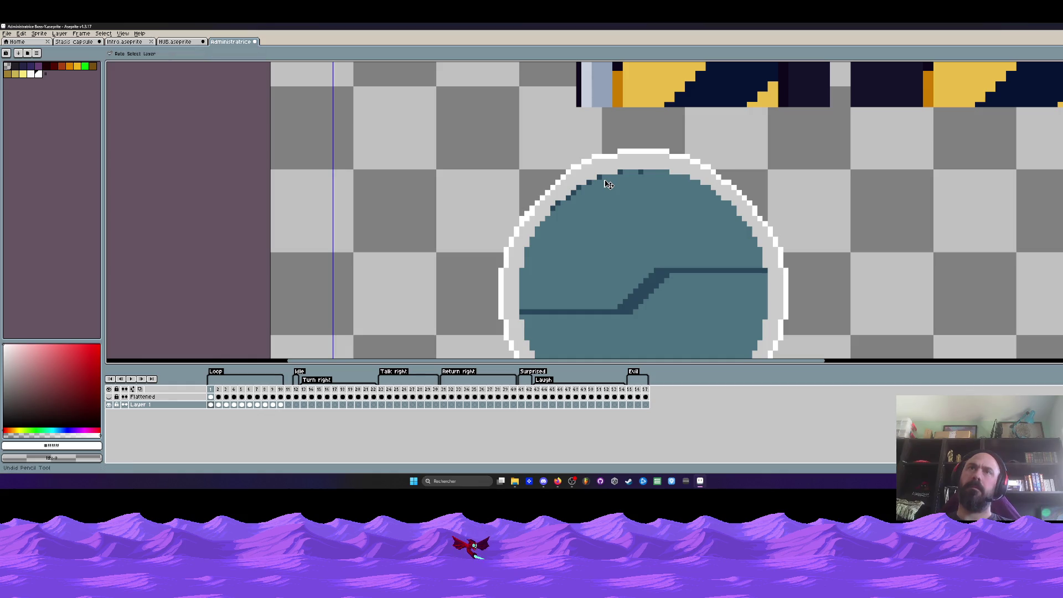
{"action": "scroll", "coordinate": [608, 185], "scroll_direction": "down", "scroll_amount": 3}
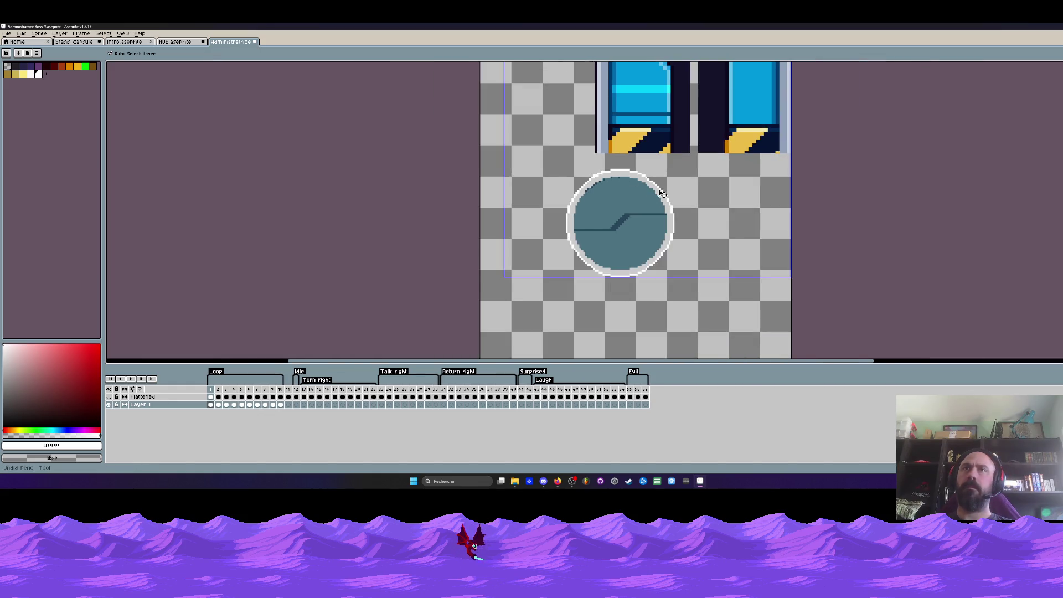
{"action": "scroll", "coordinate": [660, 191], "scroll_direction": "down", "scroll_amount": 3}
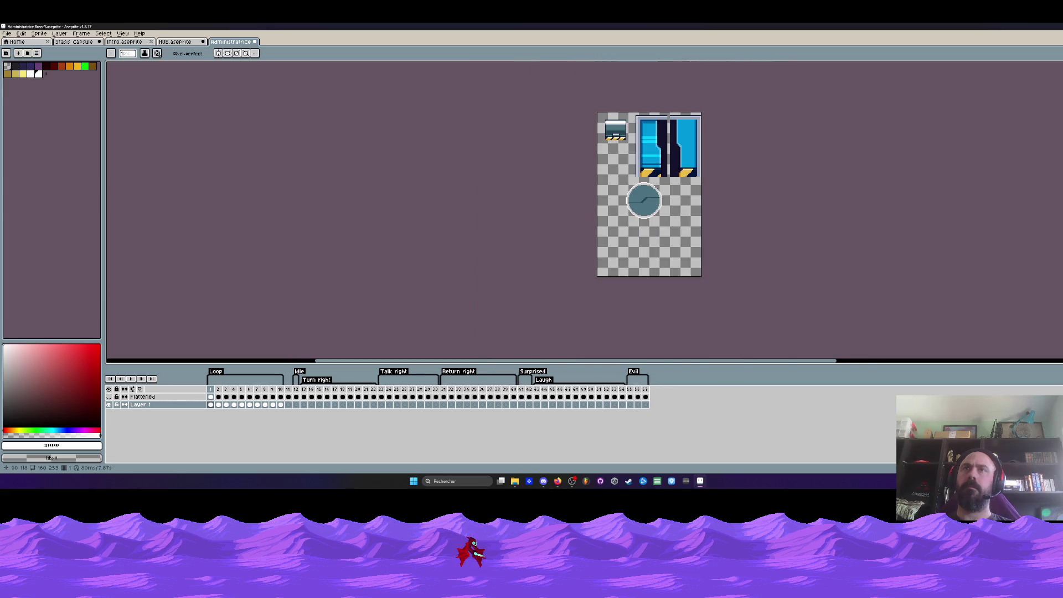
{"action": "scroll", "coordinate": [653, 188], "scroll_direction": "up", "scroll_amount": 2}
{"action": "scroll", "coordinate": [651, 188], "scroll_direction": "up", "scroll_amount": 2}
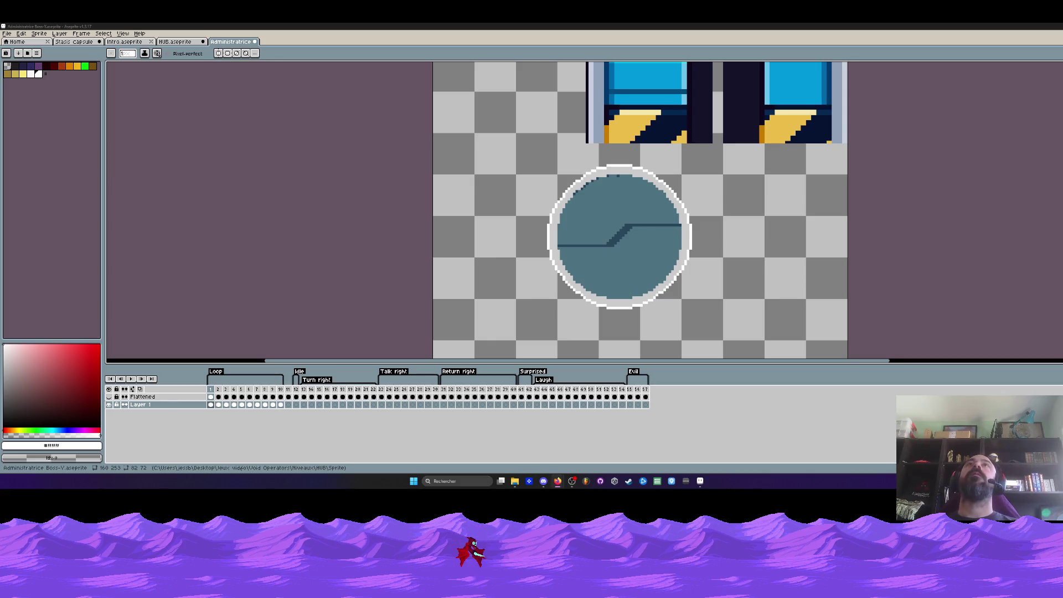
{"action": "scroll", "coordinate": [629, 228], "scroll_direction": "up", "scroll_amount": 2}
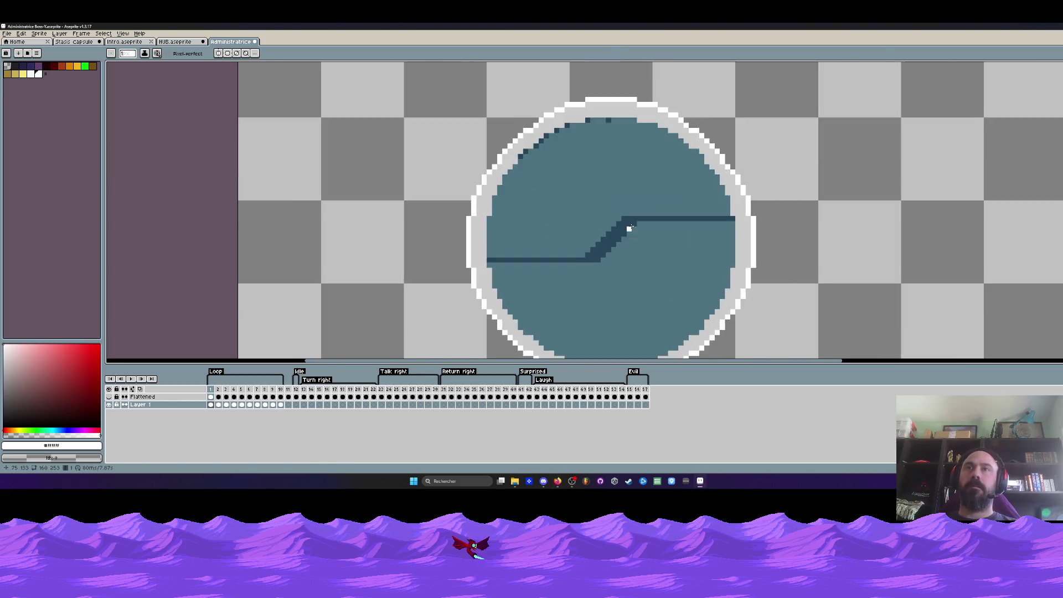
Sample the dark navy #121b34 from the door sprite as the Pencil colour.
{"action": "scroll", "coordinate": [629, 228], "scroll_direction": "up", "scroll_amount": 2}
{"action": "left_click", "coordinate": [20, 68]}
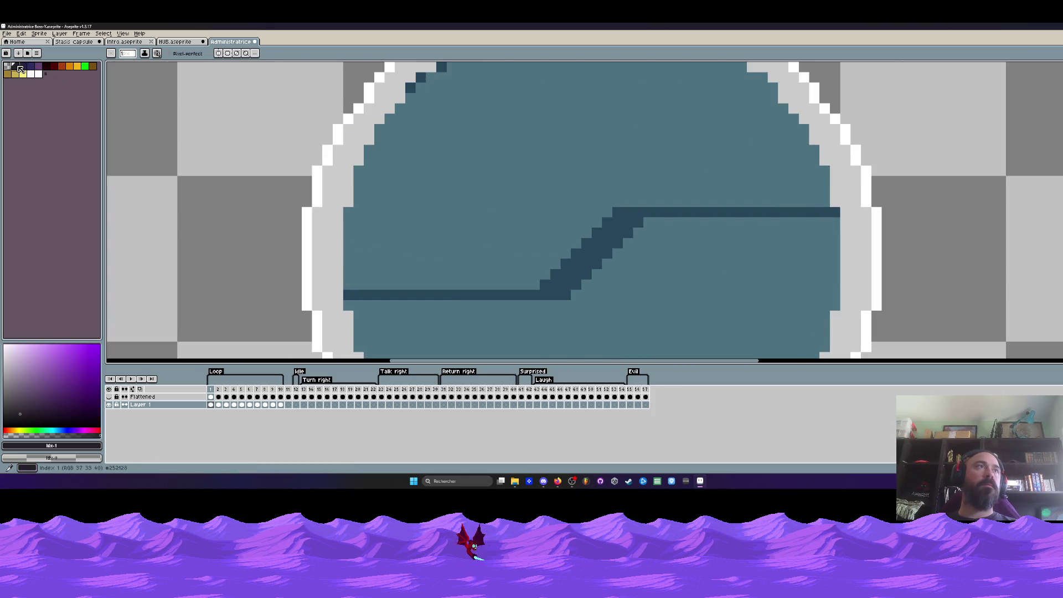
{"action": "scroll", "coordinate": [416, 186], "scroll_direction": "down", "scroll_amount": 3}
{"action": "scroll", "coordinate": [417, 186], "scroll_direction": "down", "scroll_amount": 2}
{"action": "scroll", "coordinate": [416, 186], "scroll_direction": "up", "scroll_amount": 1}
{"action": "scroll", "coordinate": [416, 186], "scroll_direction": "down", "scroll_amount": 2}
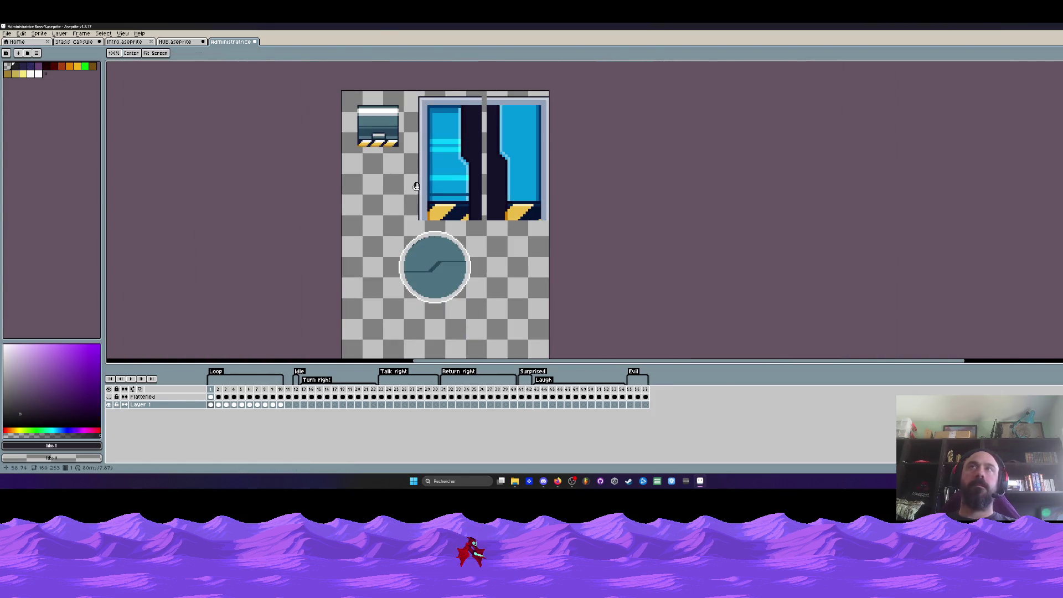
{"action": "key", "text": "i"}
{"action": "scroll", "coordinate": [402, 168], "scroll_direction": "up", "scroll_amount": 3}
{"action": "left_click", "coordinate": [402, 168]}
{"action": "scroll", "coordinate": [402, 168], "scroll_direction": "down", "scroll_amount": 2}
{"action": "scroll", "coordinate": [465, 208], "scroll_direction": "up", "scroll_amount": 1}
{"action": "scroll", "coordinate": [465, 210], "scroll_direction": "up", "scroll_amount": 1}
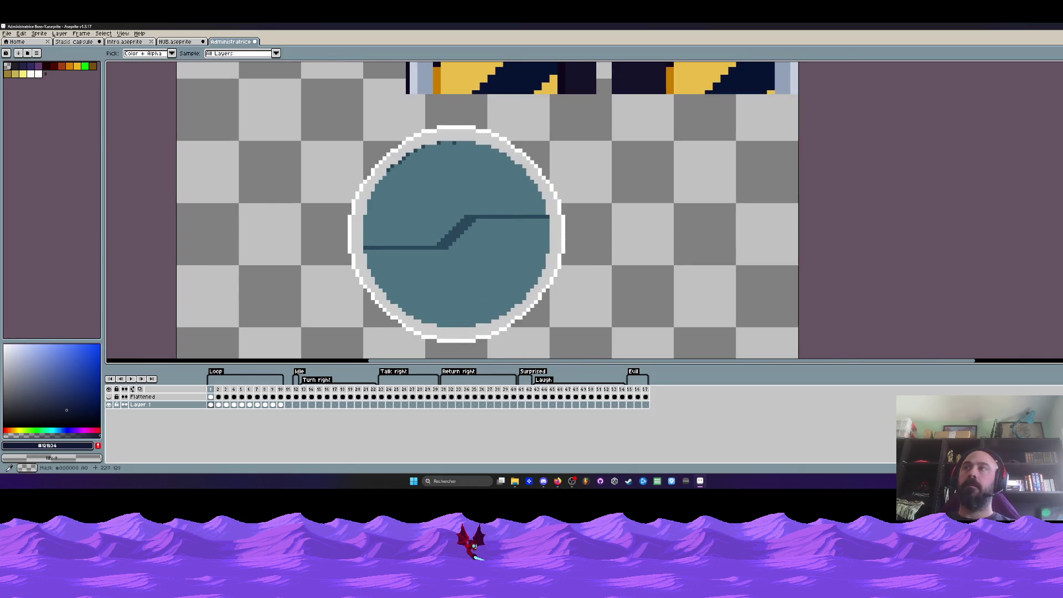
{"action": "key", "text": "b"}
Draw a dark diagonal line across the step, then undo it to redraw higher.
{"action": "scroll", "coordinate": [471, 220], "scroll_direction": "up", "scroll_amount": 2}
{"action": "mouse_move", "coordinate": [417, 212]}
{"action": "left_mouse_down"}
{"action": "mouse_move", "coordinate": [344, 283]}
{"action": "mouse_move", "coordinate": [409, 208]}
{"action": "mouse_move", "coordinate": [348, 276]}
{"action": "left_mouse_up"}
{"action": "key", "text": "ctrl+z"}
Sample the split line's dark blue #27465a and return to the Pencil.
{"action": "scroll", "coordinate": [394, 260], "scroll_direction": "down", "scroll_amount": 4}
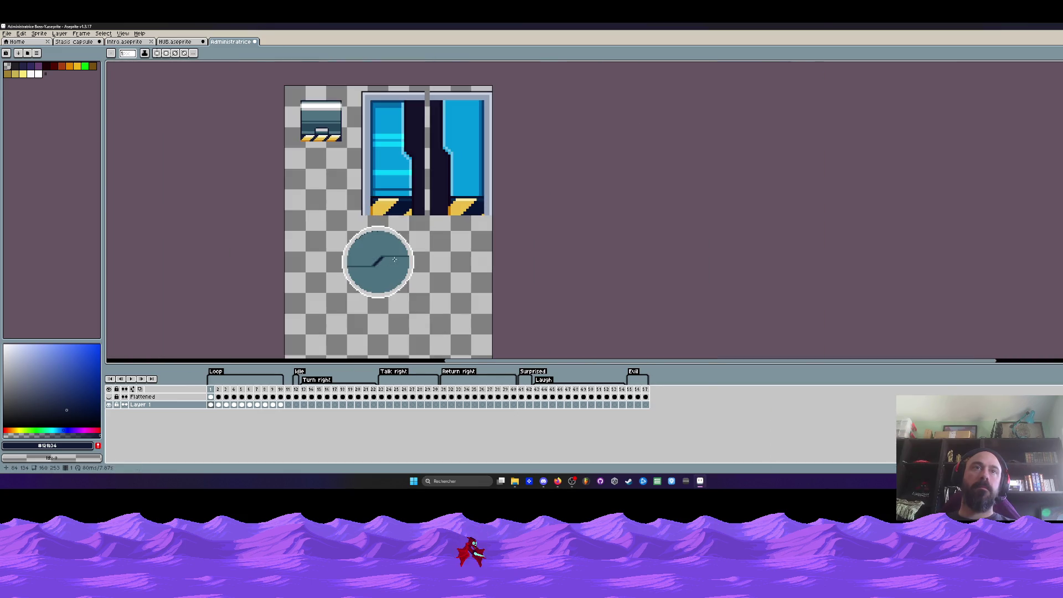
{"action": "scroll", "coordinate": [393, 265], "scroll_direction": "up", "scroll_amount": 2}
{"action": "scroll", "coordinate": [353, 217], "scroll_direction": "up", "scroll_amount": 1}
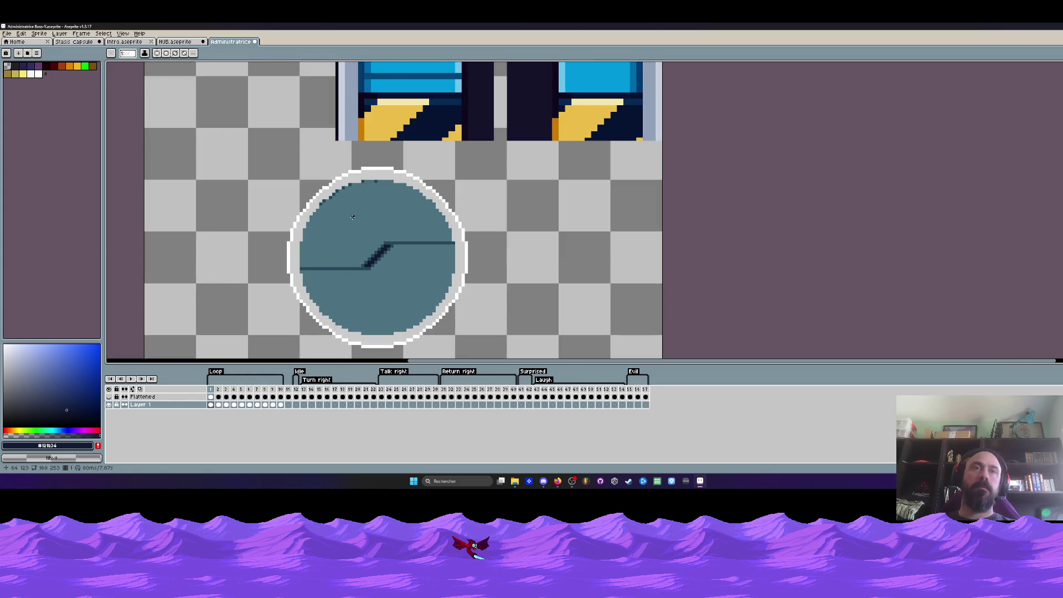
{"action": "scroll", "coordinate": [352, 217], "scroll_direction": "down", "scroll_amount": 2}
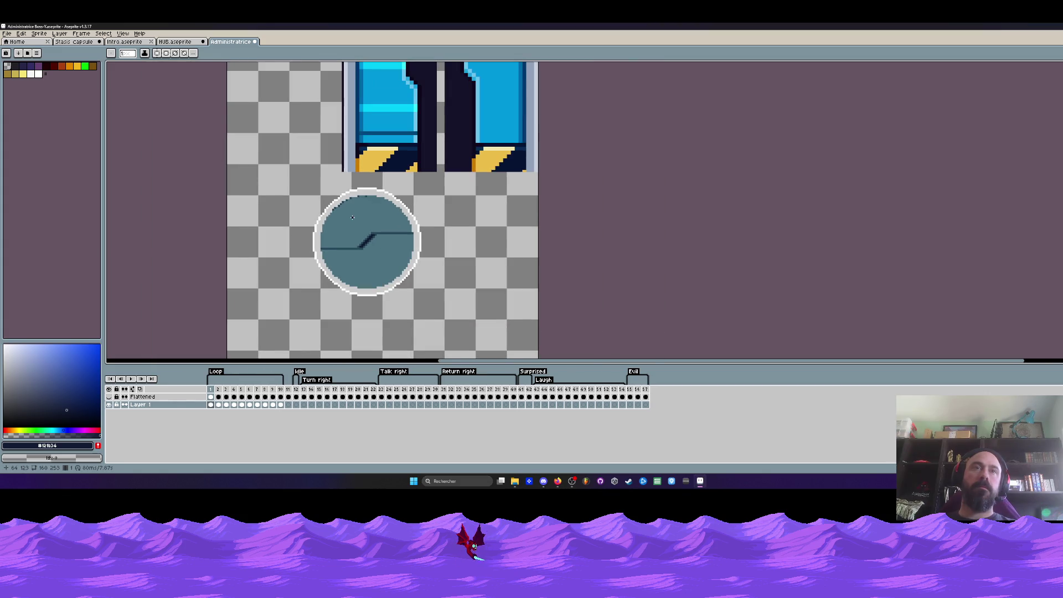
{"action": "scroll", "coordinate": [352, 217], "scroll_direction": "up", "scroll_amount": 1}
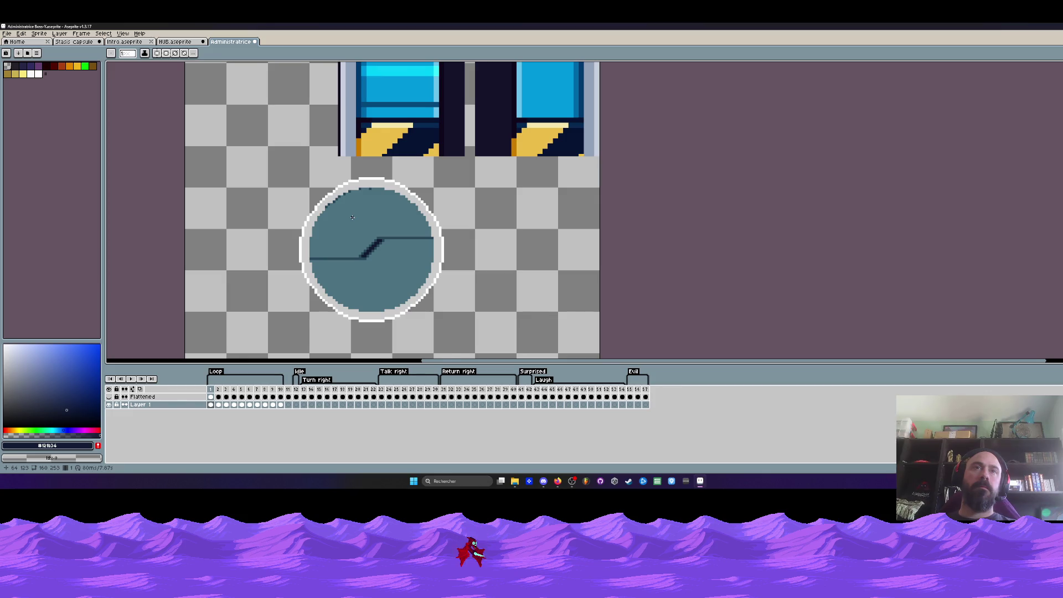
{"action": "scroll", "coordinate": [352, 218], "scroll_direction": "down", "scroll_amount": 2}
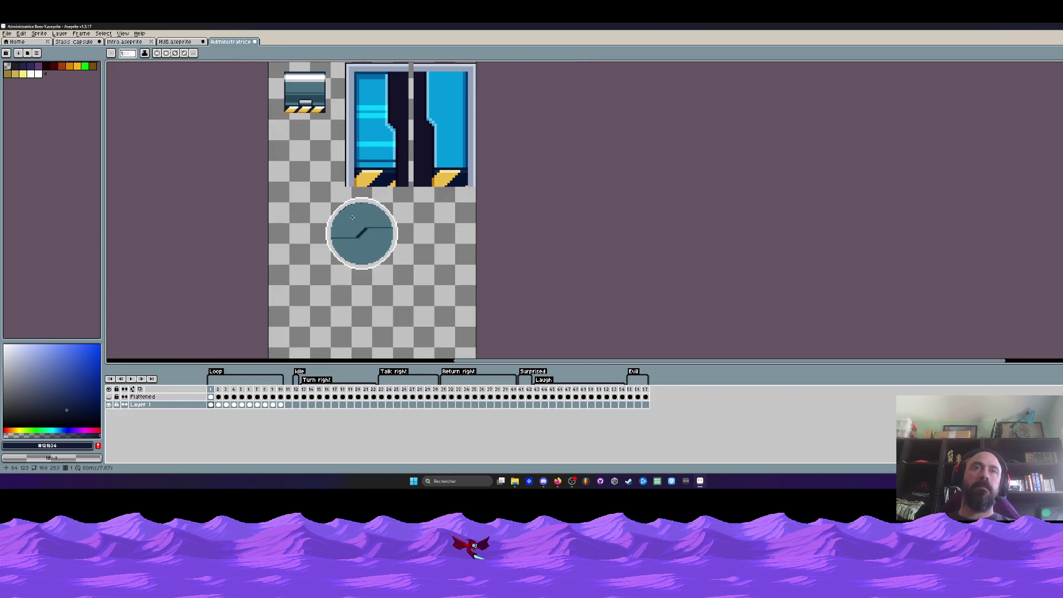
{"action": "scroll", "coordinate": [352, 218], "scroll_direction": "up", "scroll_amount": 1}
{"action": "scroll", "coordinate": [352, 218], "scroll_direction": "up", "scroll_amount": 1}
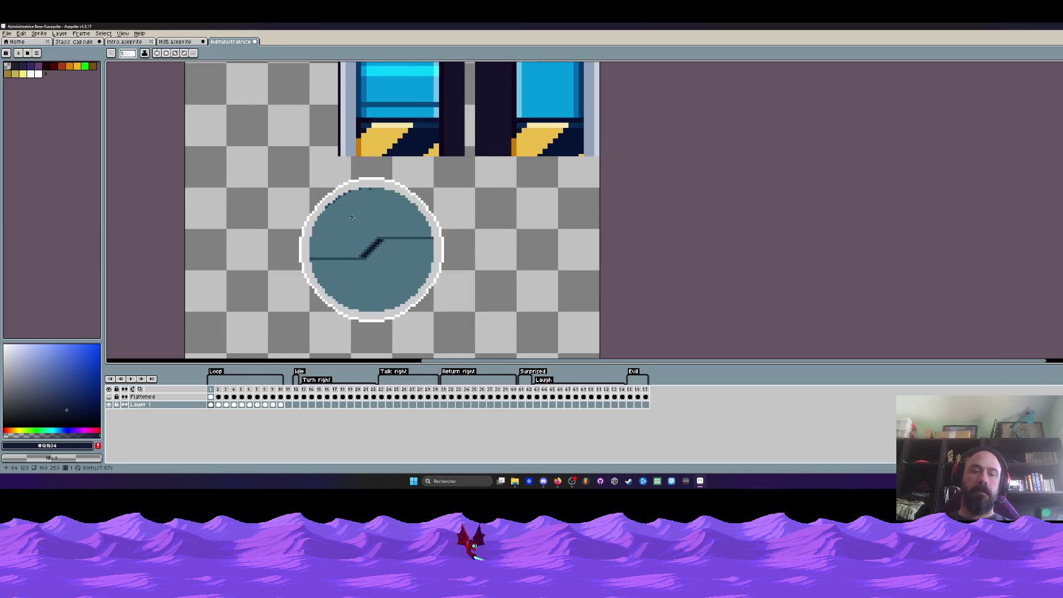
{"action": "key", "text": "i"}
{"action": "scroll", "coordinate": [360, 199], "scroll_direction": "up", "scroll_amount": 1}
{"action": "left_click", "coordinate": [367, 181]}
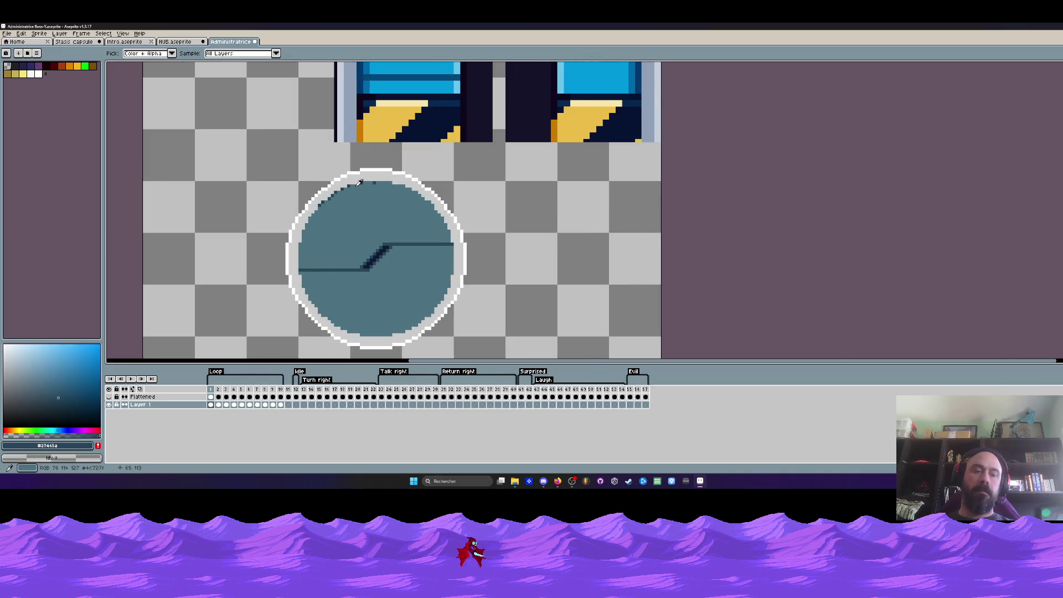
{"action": "scroll", "coordinate": [360, 188], "scroll_direction": "up", "scroll_amount": 1}
{"action": "key", "text": "b"}
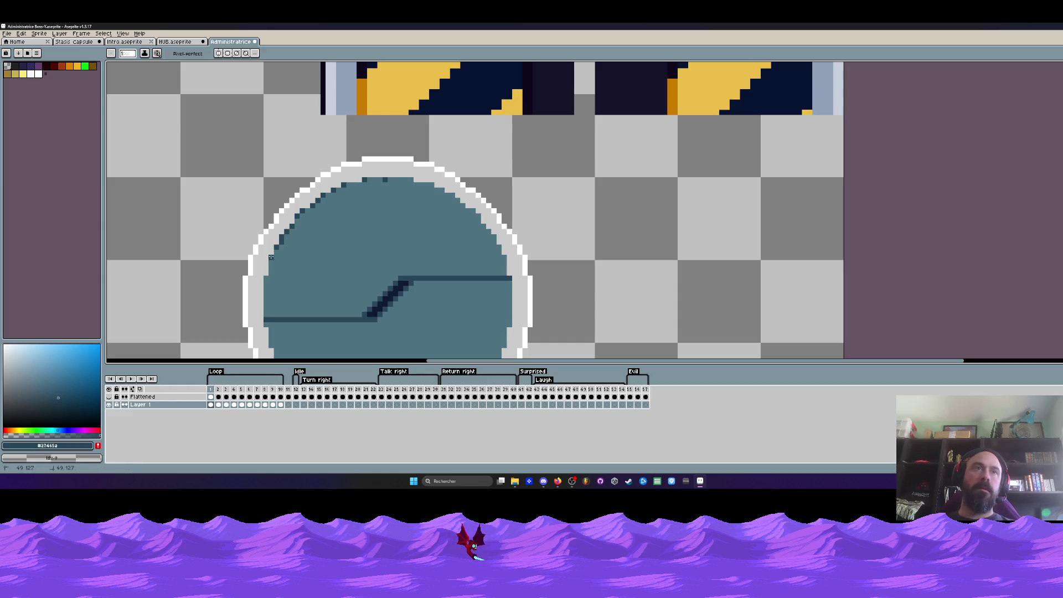
{"action": "scroll", "coordinate": [271, 257], "scroll_direction": "down", "scroll_amount": 2}
{"action": "scroll", "coordinate": [267, 199], "scroll_direction": "up", "scroll_amount": 2}
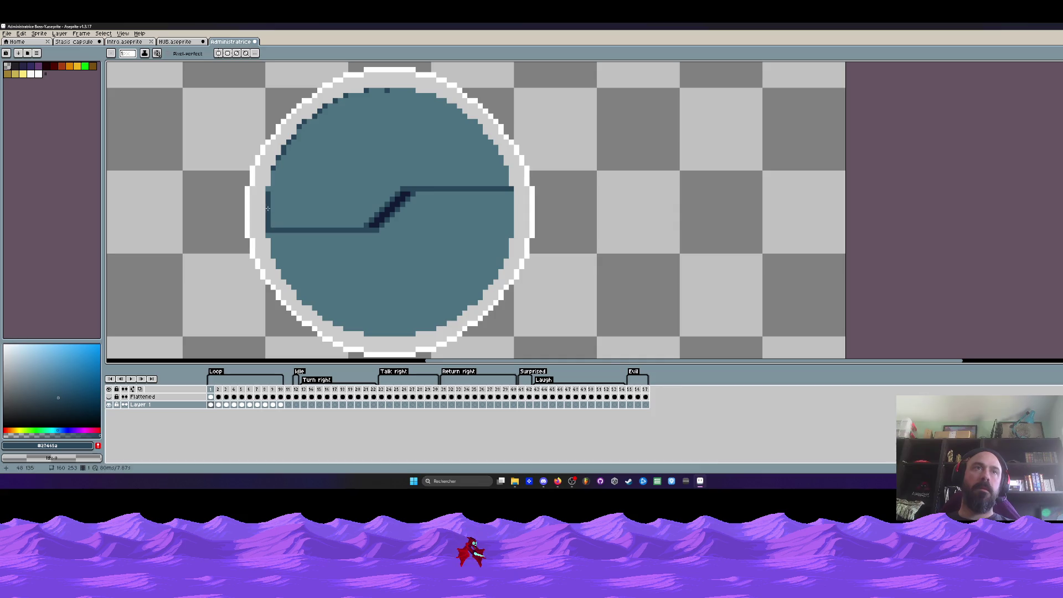
Eyedrop the terminal sprite's teal #4c727f as the drawing colour.
{"action": "scroll", "coordinate": [277, 178], "scroll_direction": "down", "scroll_amount": 2}
{"action": "scroll", "coordinate": [288, 176], "scroll_direction": "down", "scroll_amount": 2}
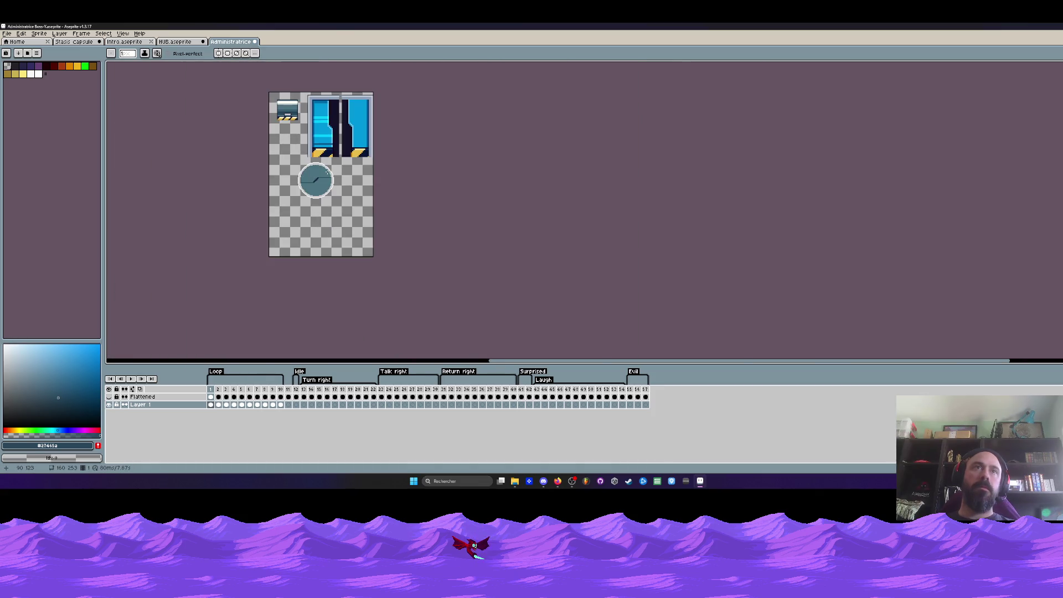
{"action": "scroll", "coordinate": [305, 172], "scroll_direction": "up", "scroll_amount": 3}
{"action": "scroll", "coordinate": [354, 183], "scroll_direction": "down", "scroll_amount": 3}
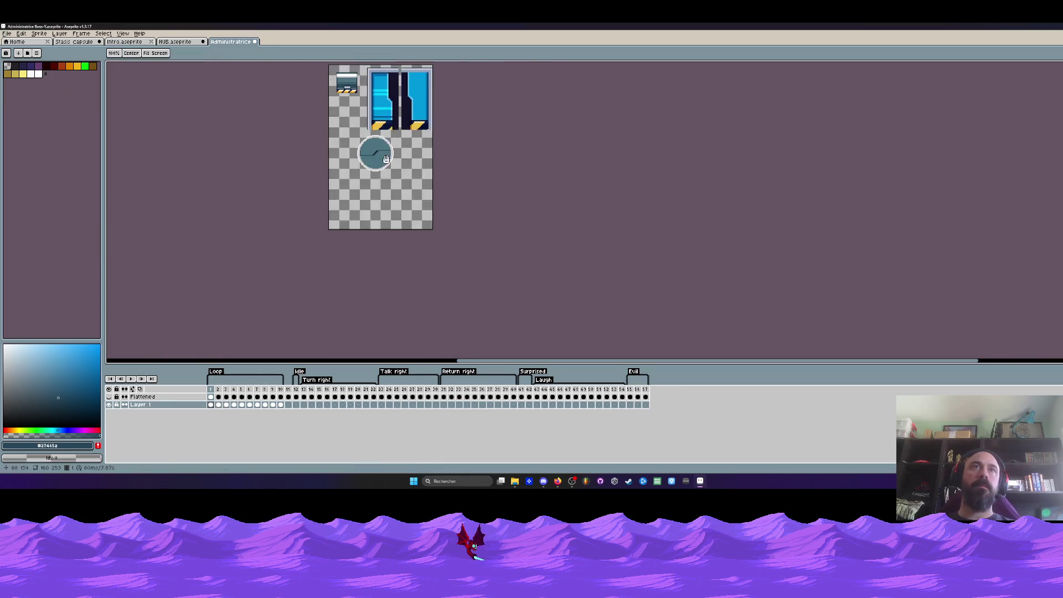
{"action": "scroll", "coordinate": [356, 190], "scroll_direction": "up", "scroll_amount": 3}
{"action": "key", "text": "i"}
{"action": "scroll", "coordinate": [357, 190], "scroll_direction": "up", "scroll_amount": 1}
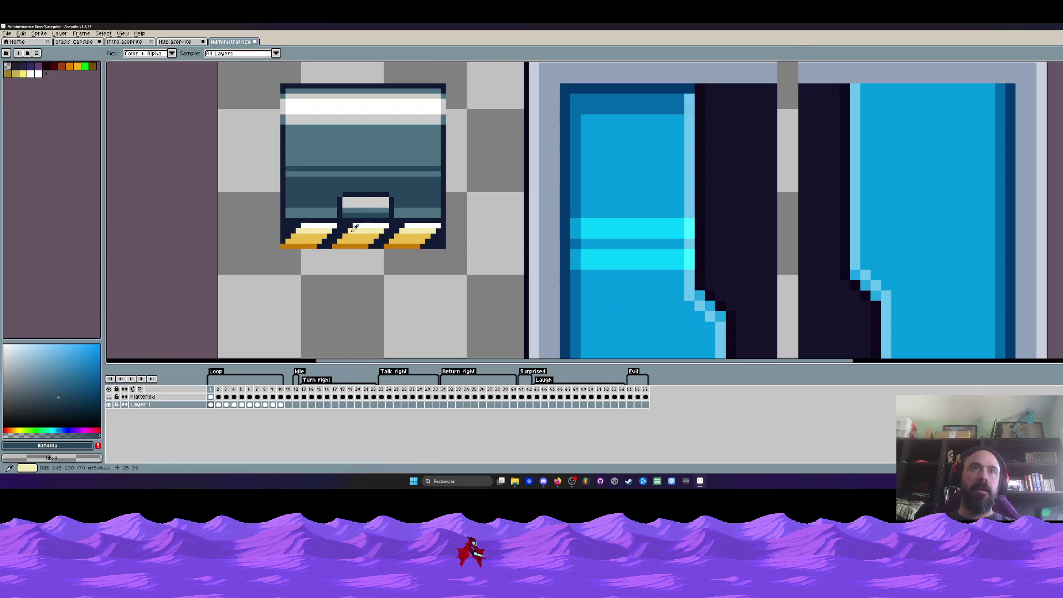
{"action": "scroll", "coordinate": [356, 212], "scroll_direction": "down", "scroll_amount": 1}
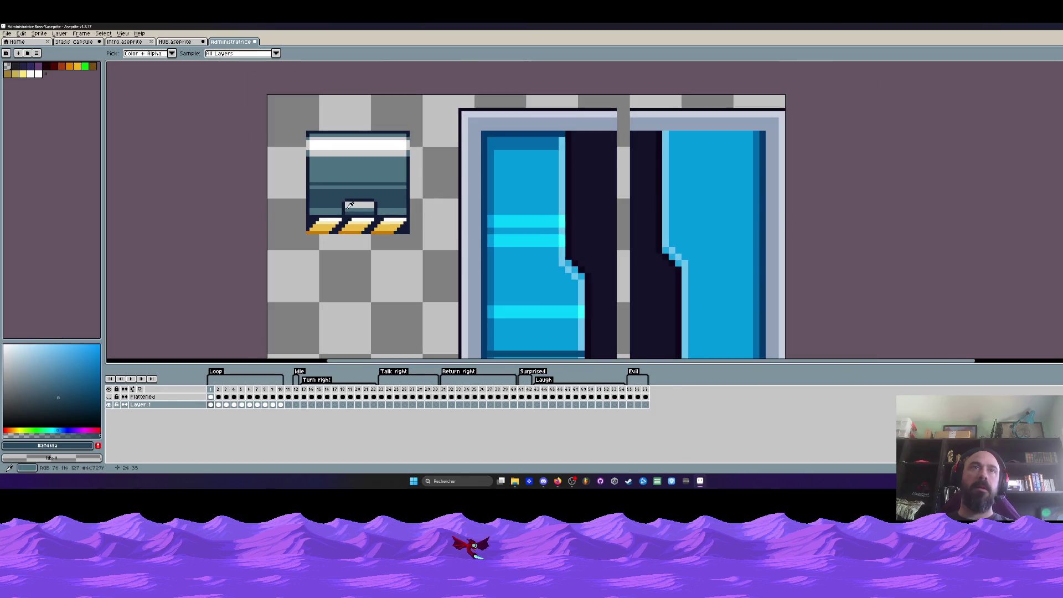
{"action": "left_click", "coordinate": [350, 205]}
Pan the canvas upward back toward the circle.
{"action": "key", "text": "h"}
{"action": "scroll", "coordinate": [349, 183], "scroll_direction": "down", "scroll_amount": 2}
{"action": "left_click_drag", "start_coordinate": [347, 160], "coordinate": [342, 128]}
{"action": "key", "text": "i"}
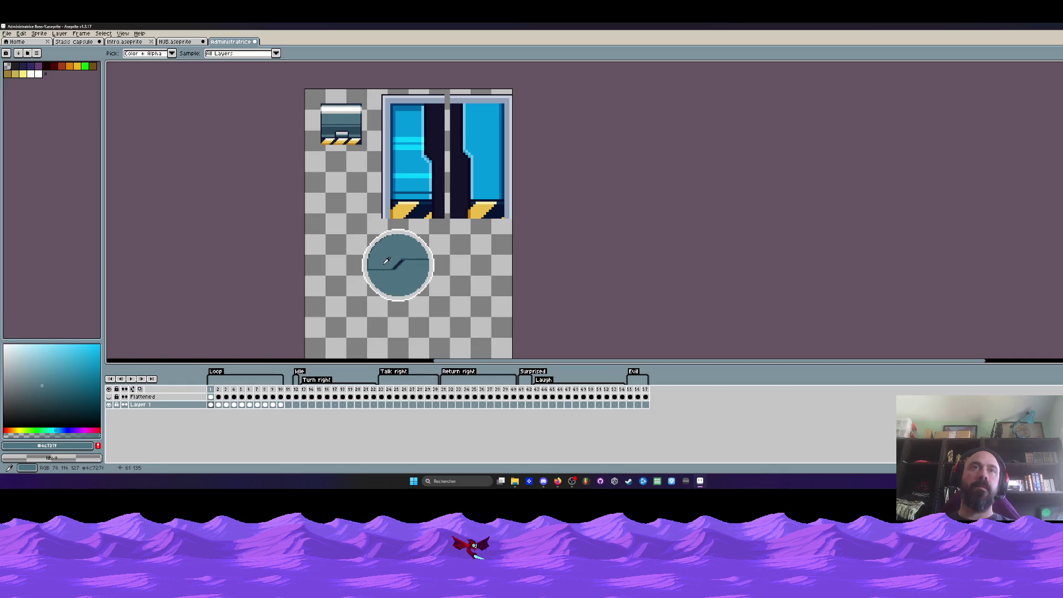
{"action": "key", "text": "h"}
{"action": "scroll", "coordinate": [393, 310], "scroll_direction": "up", "scroll_amount": 2}
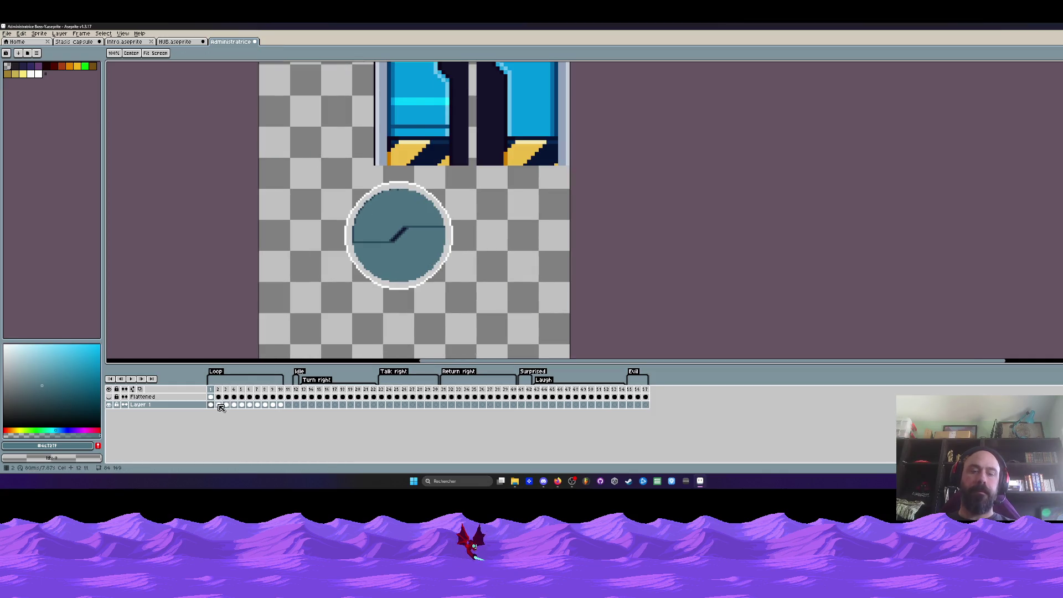
Marquee-select the ringed circle and paste it into frame 2 of Layer 1.
{"action": "key", "text": "m"}
{"action": "left_click_drag", "start_coordinate": [314, 172], "coordinate": [499, 314]}
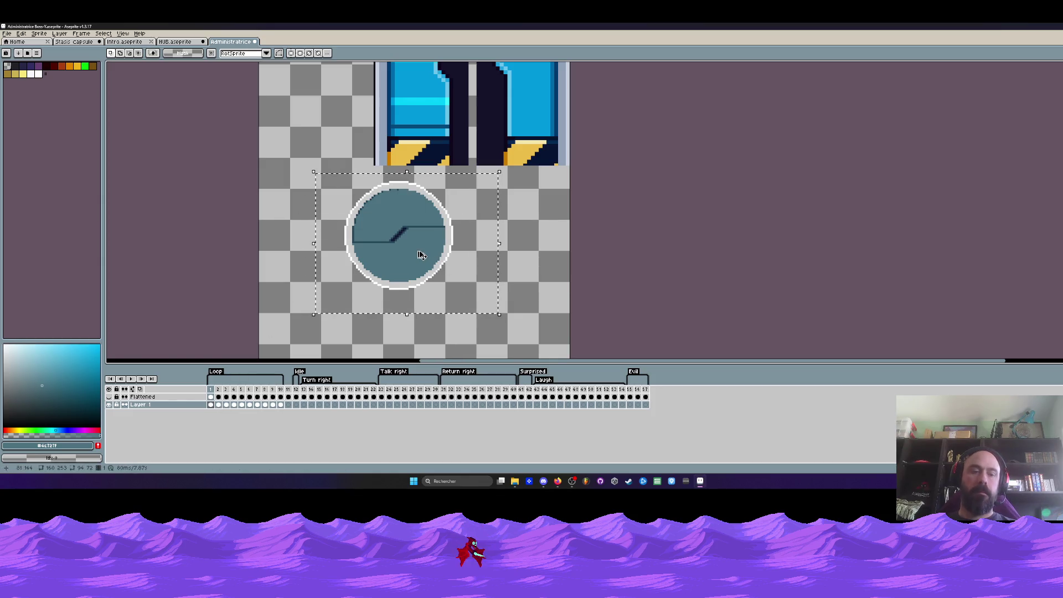
{"action": "left_click", "coordinate": [218, 404]}
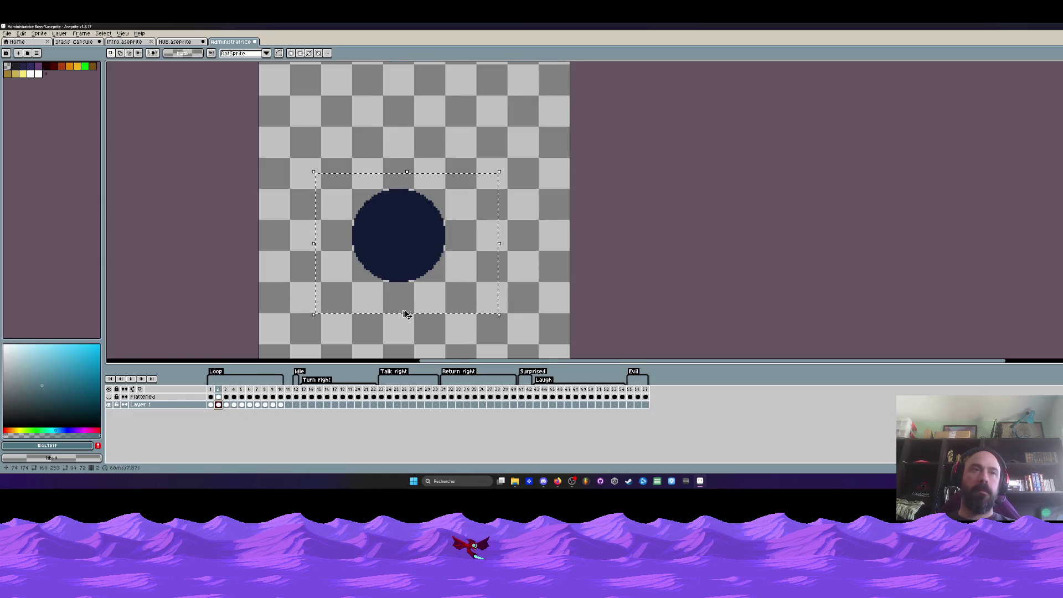
{"action": "key", "text": "ctrl+v"}
{"action": "scroll", "coordinate": [402, 235], "scroll_direction": "up", "scroll_amount": 2}
{"action": "scroll", "coordinate": [402, 233], "scroll_direction": "up", "scroll_amount": 2}
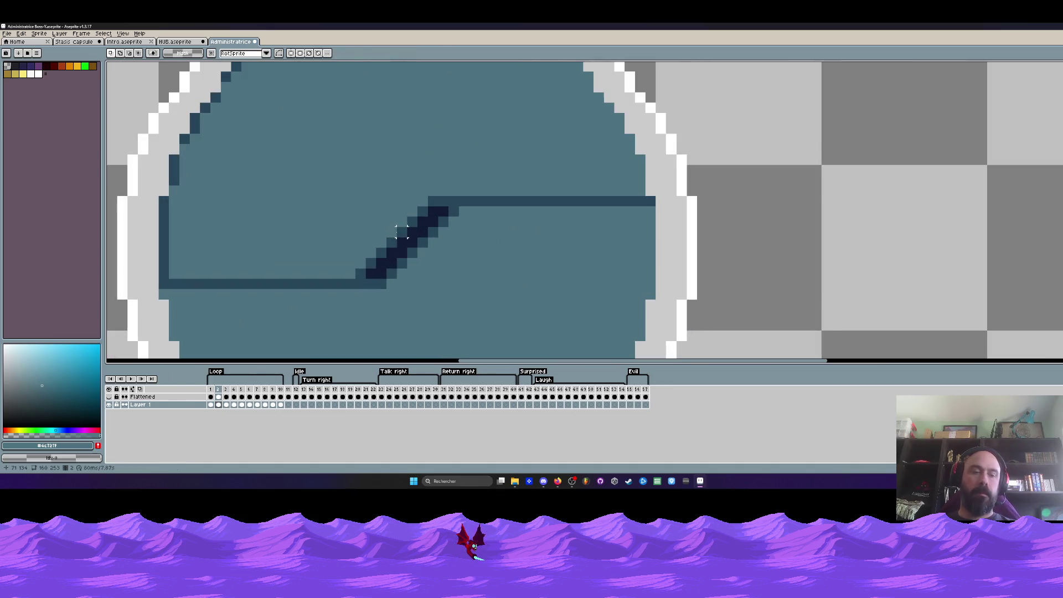
Test white pencil strokes along the split line and undo each one.
{"action": "key", "text": "b"}
{"action": "scroll", "coordinate": [402, 232], "scroll_direction": "up", "scroll_amount": 1}
{"action": "mouse_move", "coordinate": [459, 186]}
{"action": "left_mouse_down"}
{"action": "mouse_move", "coordinate": [721, 194]}
{"action": "mouse_move", "coordinate": [775, 185]}
{"action": "mouse_move", "coordinate": [600, 185]}
{"action": "left_mouse_up"}
{"action": "key", "text": "ctrl+z"}
{"action": "scroll", "coordinate": [743, 184], "scroll_direction": "down", "scroll_amount": 2}
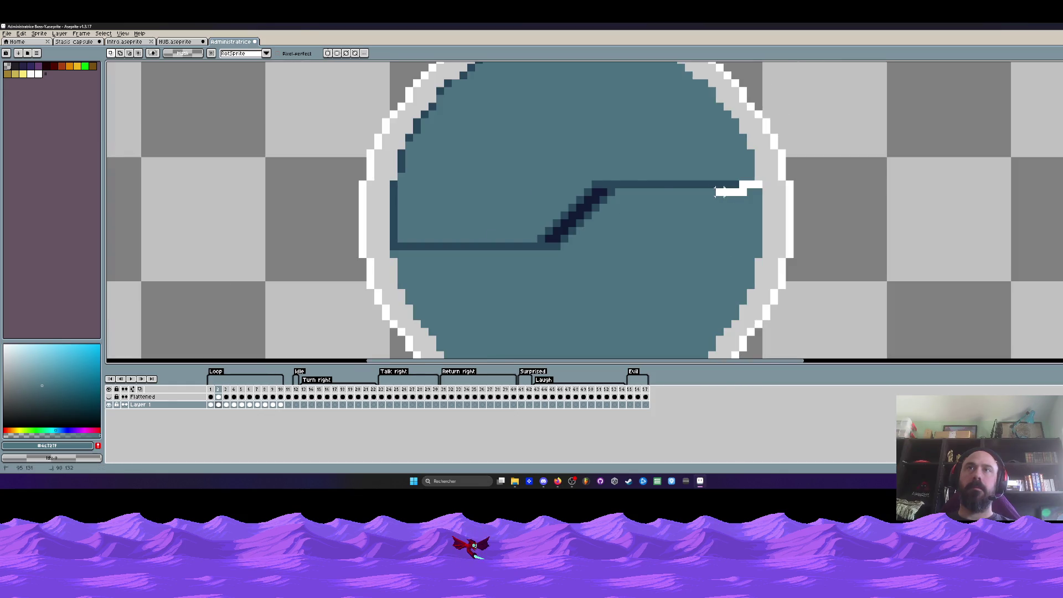
{"action": "key", "text": "ctrl+z"}
{"action": "left_click_drag", "start_coordinate": [758, 184], "coordinate": [589, 184]}
{"action": "key", "text": "ctrl+z"}
{"action": "scroll", "coordinate": [602, 187], "scroll_direction": "down", "scroll_amount": 2}
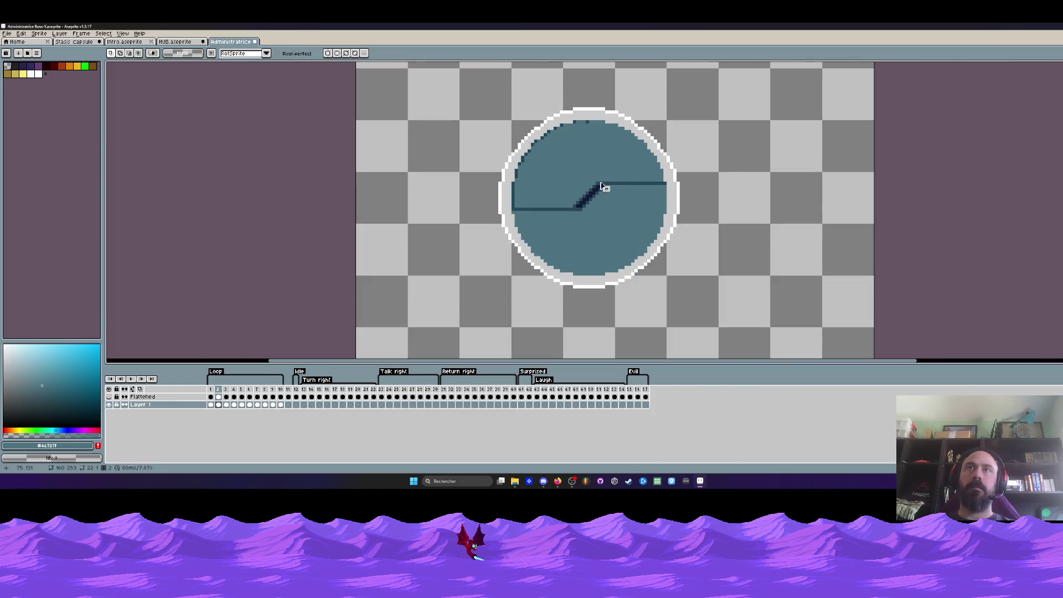
{"action": "scroll", "coordinate": [584, 137], "scroll_direction": "up", "scroll_amount": 1}
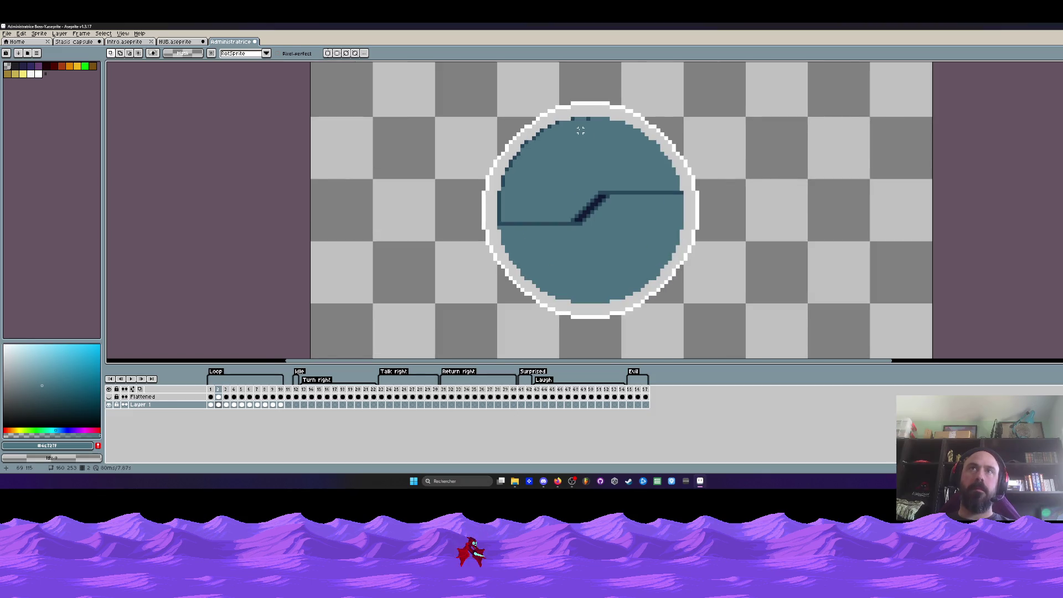
Add a new Layer 2 above Layer 1 and select Layer 1's frame 2 cel.
{"action": "key", "text": "m"}
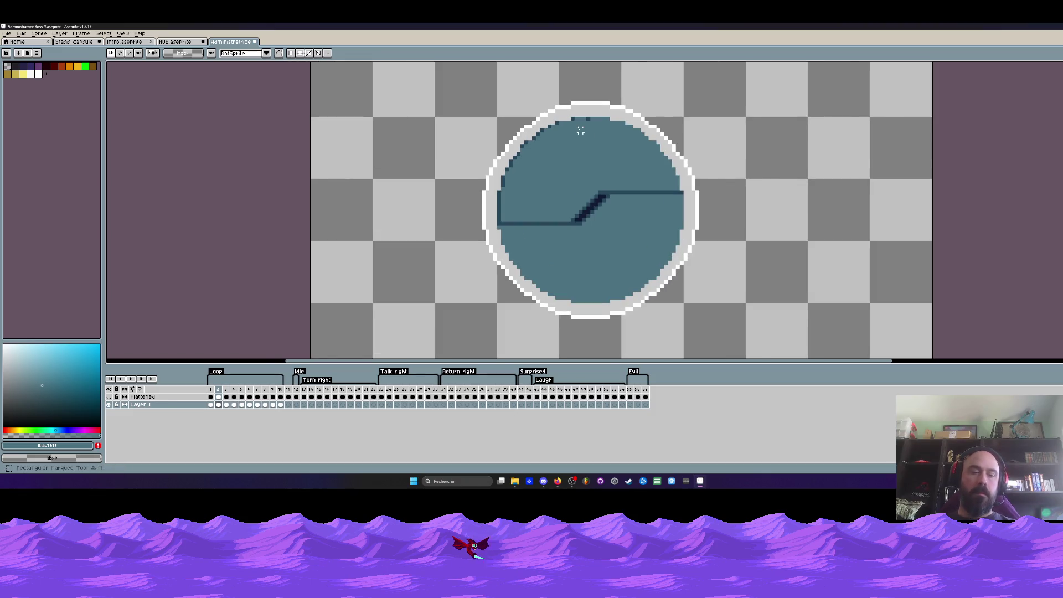
{"action": "key", "text": "w"}
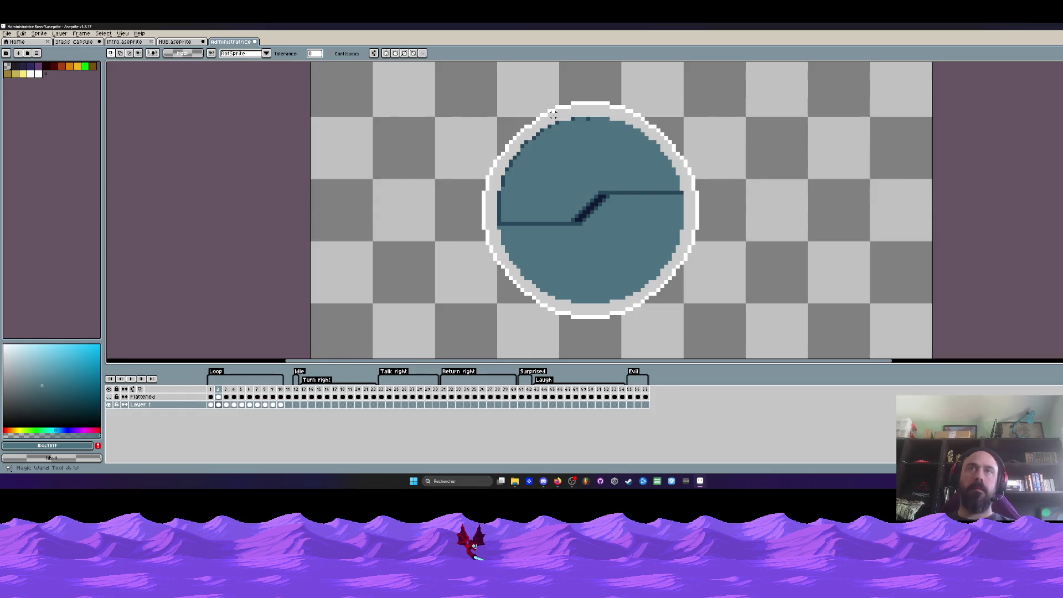
{"action": "key", "text": "shift+n"}
{"action": "left_click", "coordinate": [219, 412]}
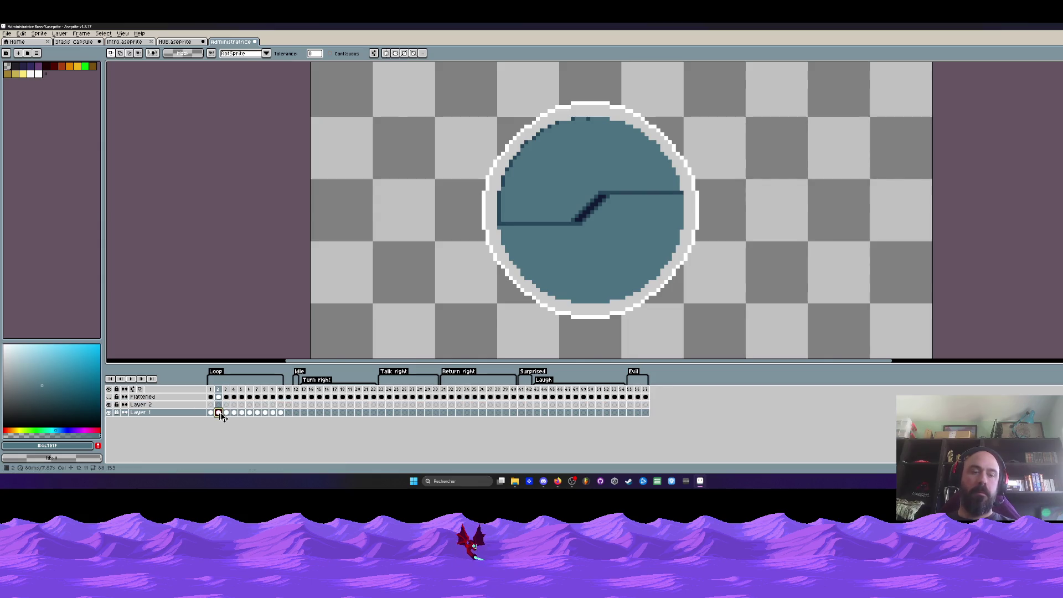
On Layer 2 frame 2, brush a transparent index-0 hole through the circle's middle.
{"action": "left_click", "coordinate": [219, 406]}
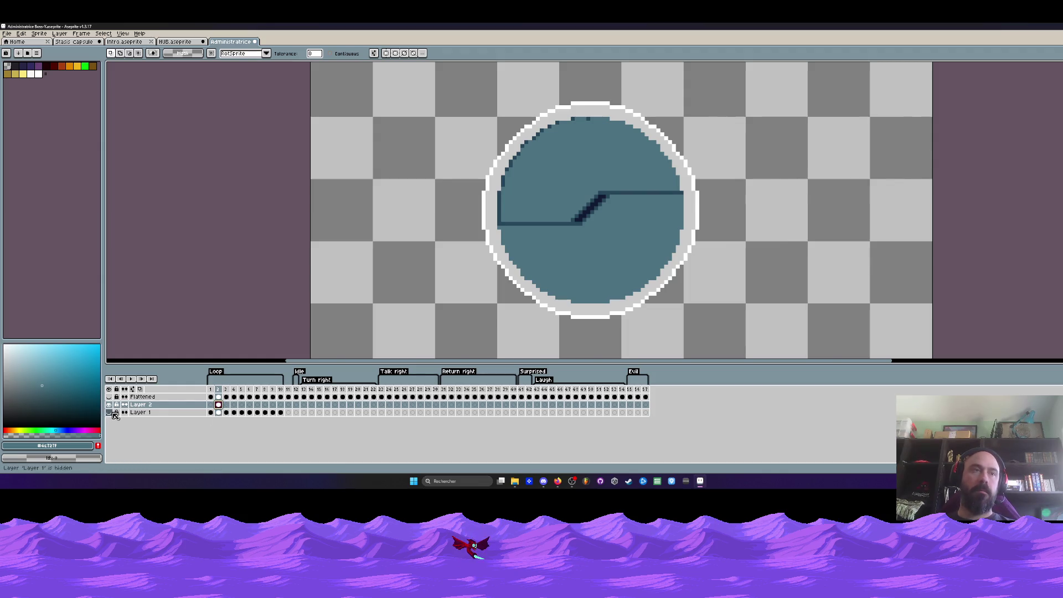
{"action": "left_click", "coordinate": [7, 68]}
{"action": "key", "text": "b"}
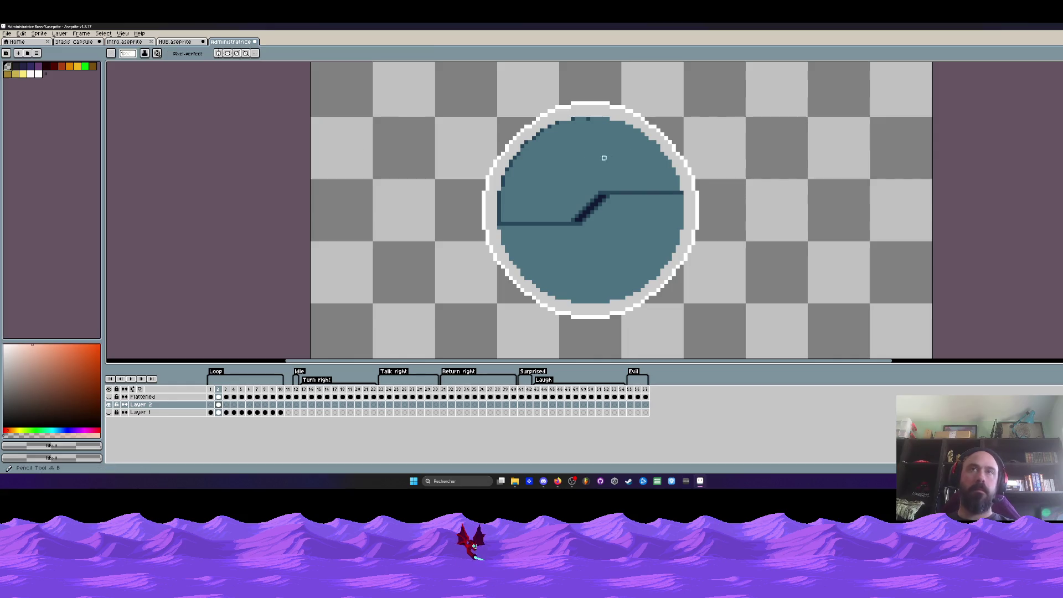
{"action": "left_click_drag", "start_coordinate": [612, 150], "coordinate": [581, 207]}
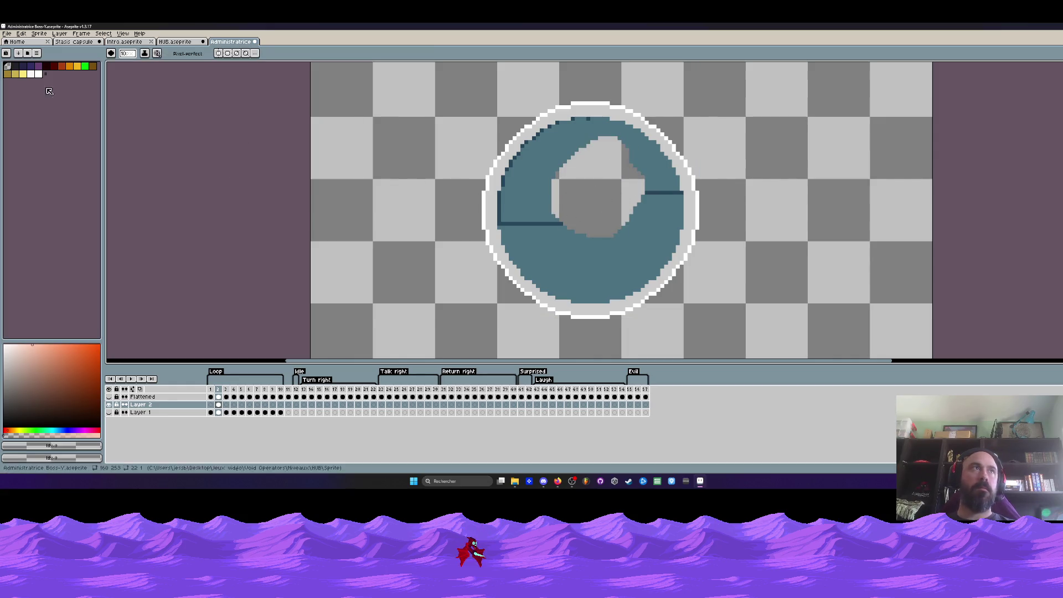
Flood-fill both teal halves and the dark line segments with transparency.
{"action": "key", "text": "g"}
{"action": "left_click", "coordinate": [553, 260]}
{"action": "left_click", "coordinate": [537, 130]}
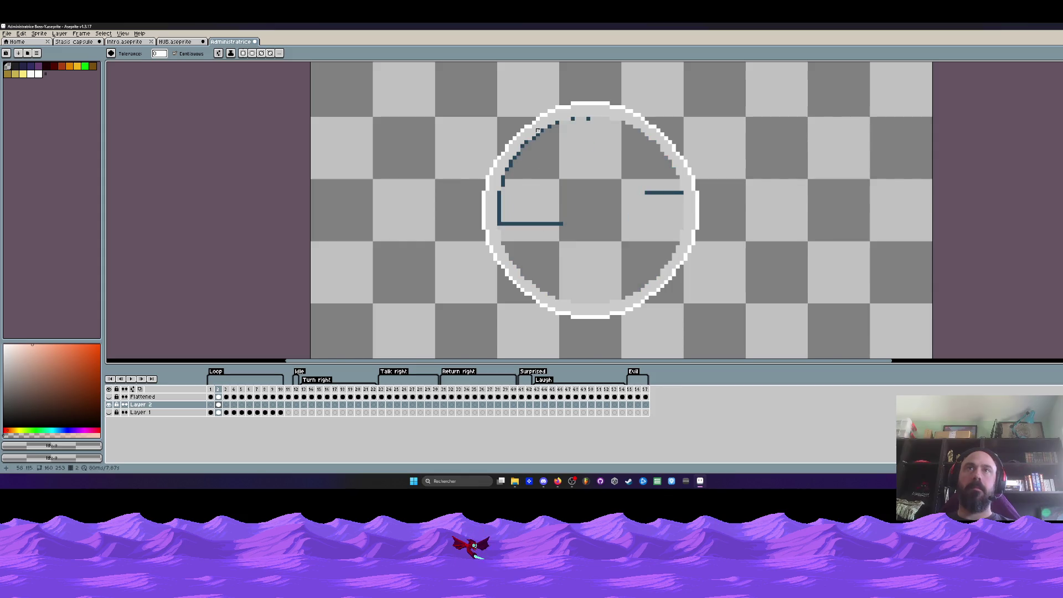
{"action": "left_click", "coordinate": [514, 223]}
{"action": "left_click", "coordinate": [658, 192]}
{"action": "scroll", "coordinate": [541, 141], "scroll_direction": "up", "scroll_amount": 3}
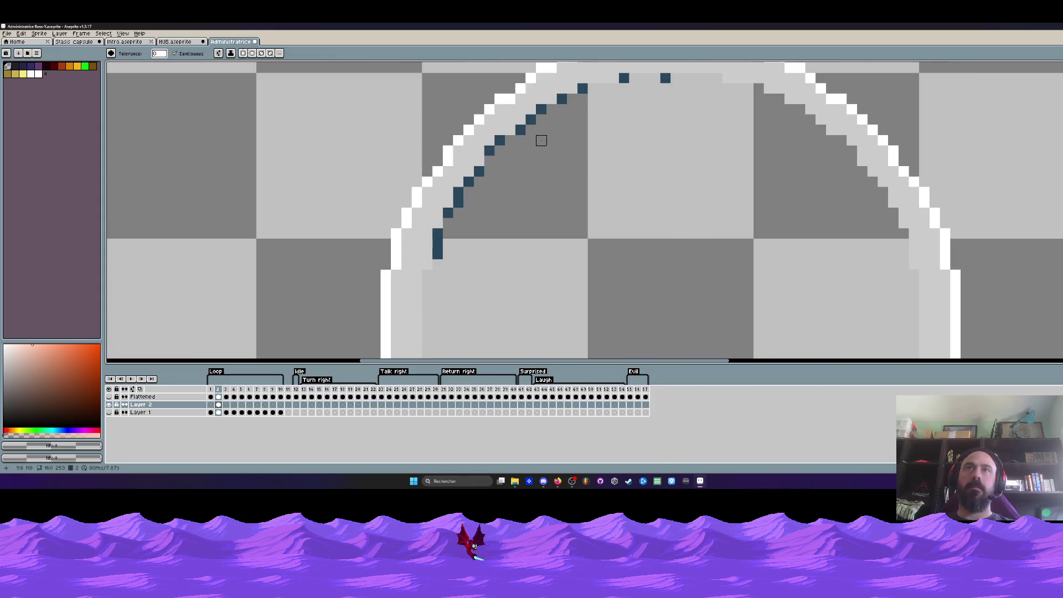
{"action": "left_click", "coordinate": [520, 129]}
{"action": "left_click", "coordinate": [530, 119]}
Erase the leftover dark pixels along the upper arc and shrink the brush.
{"action": "key", "text": "e"}
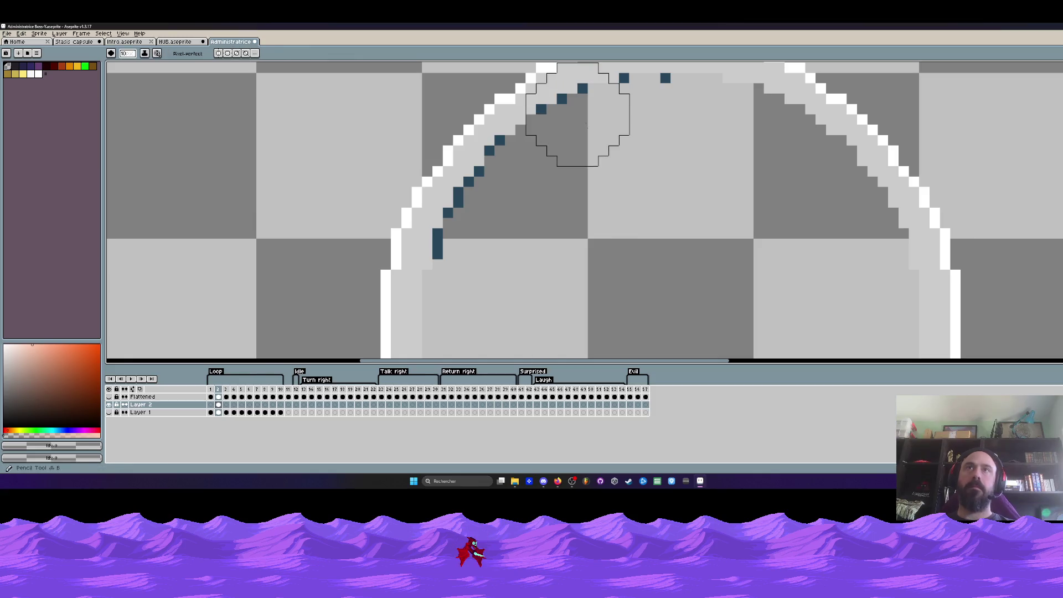
{"action": "mouse_move", "coordinate": [582, 140]}
{"action": "left_mouse_down"}
{"action": "mouse_move", "coordinate": [634, 129]}
{"action": "mouse_move", "coordinate": [514, 171]}
{"action": "mouse_move", "coordinate": [463, 218]}
{"action": "mouse_move", "coordinate": [450, 247]}
{"action": "left_mouse_up"}
{"action": "key", "text": "minus"}
{"action": "key", "text": "minus"}
{"action": "key", "text": "minus"}
{"action": "scroll", "coordinate": [451, 247], "scroll_direction": "down", "scroll_amount": 3}
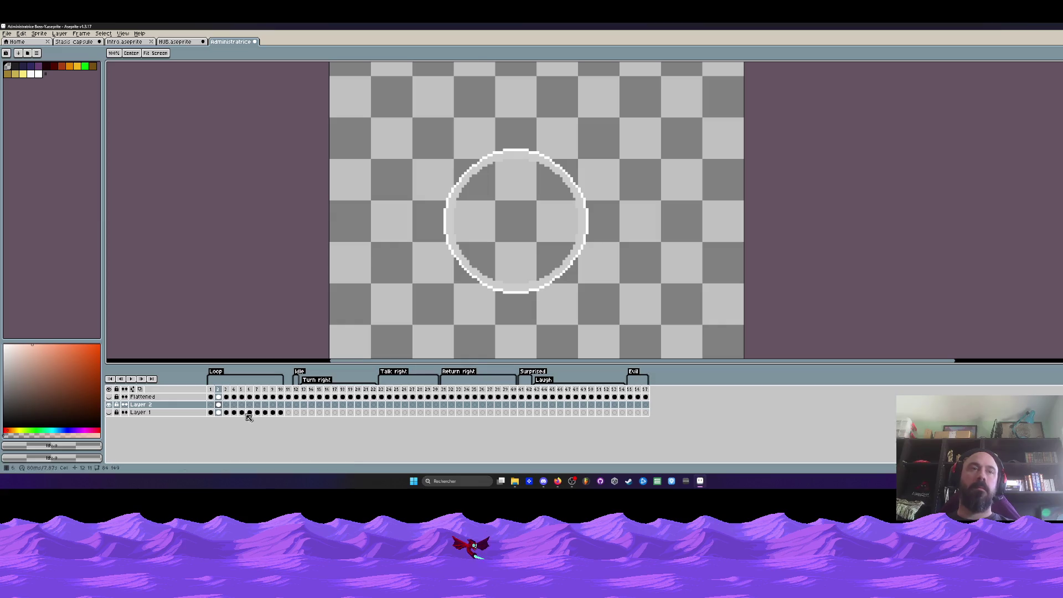
Delete Layer 1's cels in frames 2 to 10.
{"action": "left_click_drag", "start_coordinate": [218, 413], "coordinate": [281, 413]}
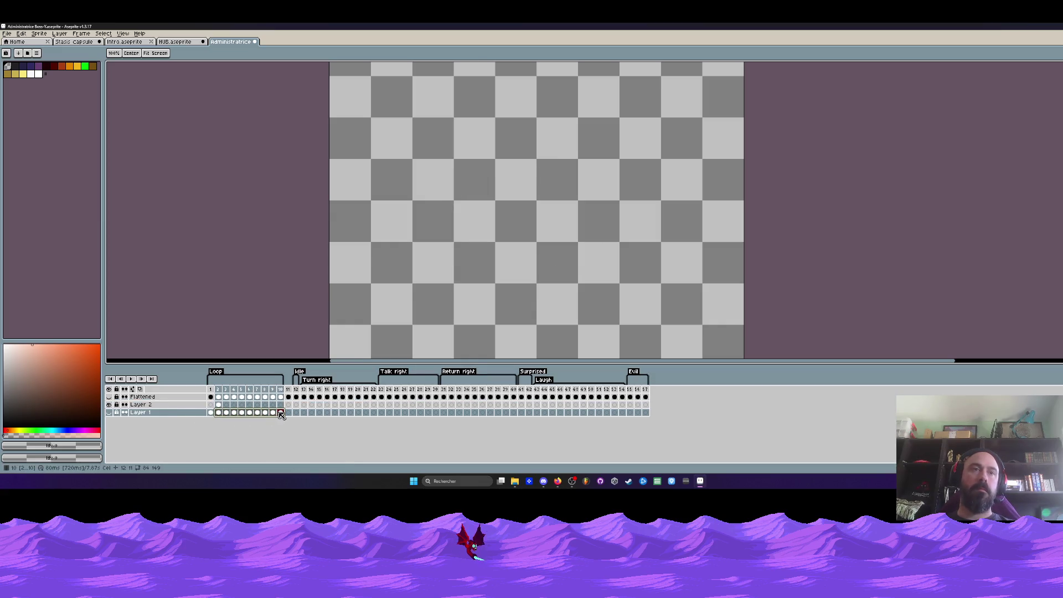
{"action": "key", "text": "Delete"}
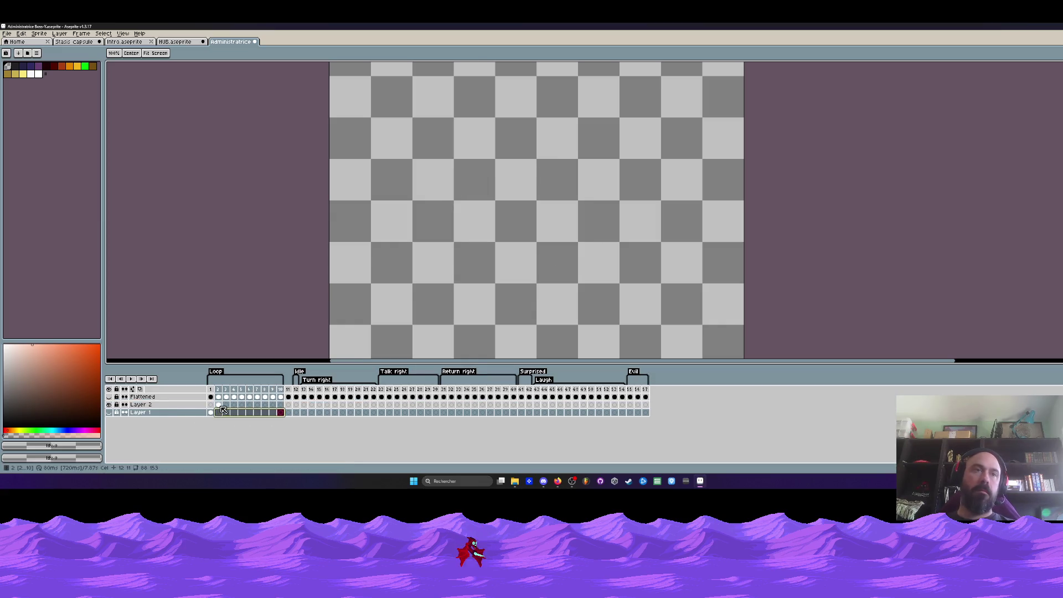
{"action": "left_click", "coordinate": [219, 405]}
Move the Layer 2 cel from frame 2 to frame 3, then return to frame 1.
{"action": "left_click_drag", "start_coordinate": [219, 405], "coordinate": [280, 408]}
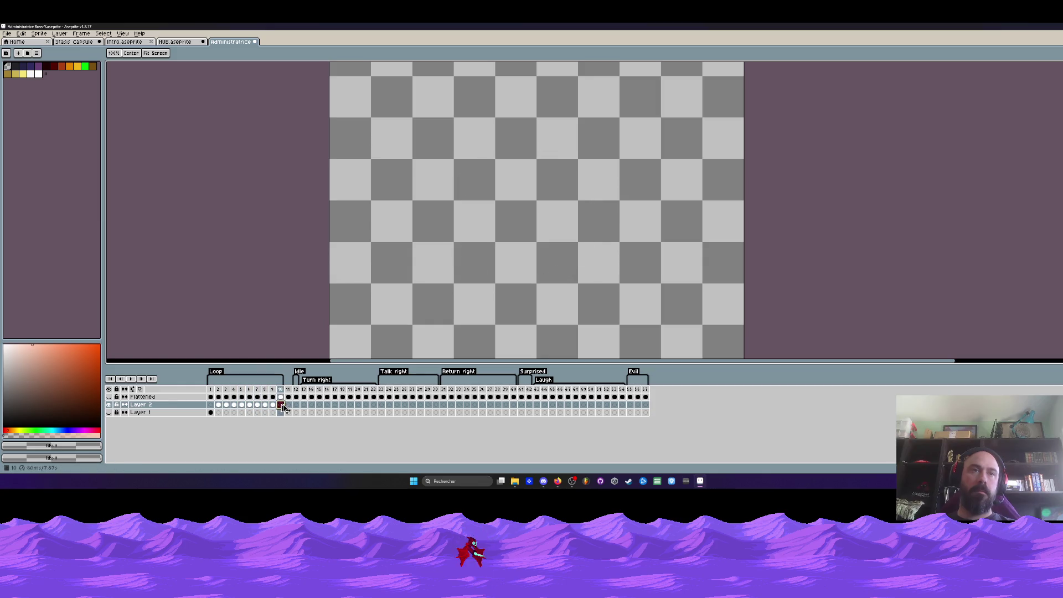
{"action": "left_click", "coordinate": [211, 413]}
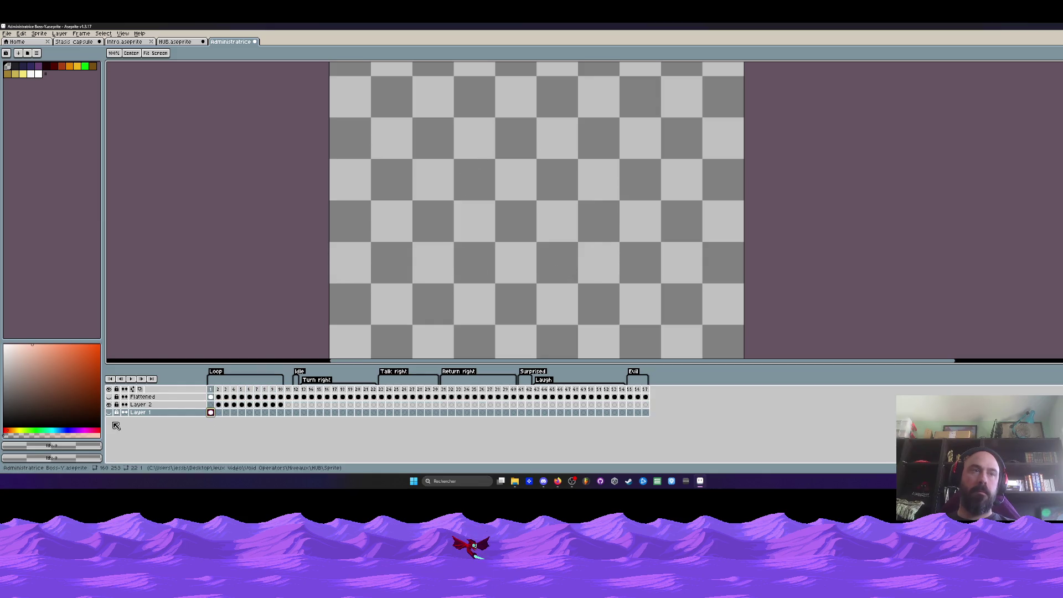
{"action": "left_click", "coordinate": [214, 405]}
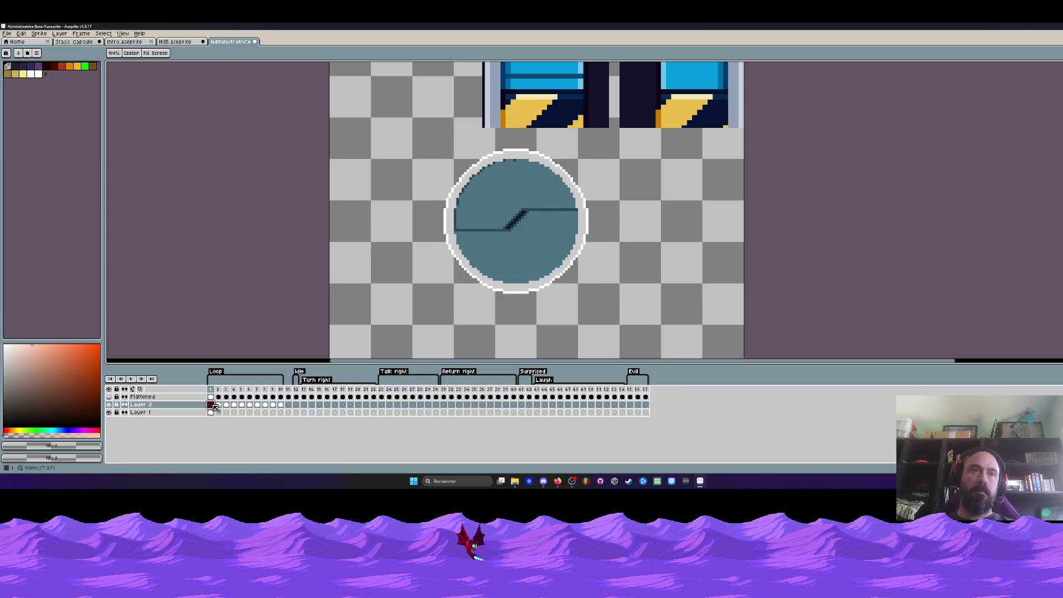
Hide Layer 2 so only the circle on Layer 1's frame 1 is visible.
{"action": "left_click", "coordinate": [211, 412]}
{"action": "key", "text": "b"}
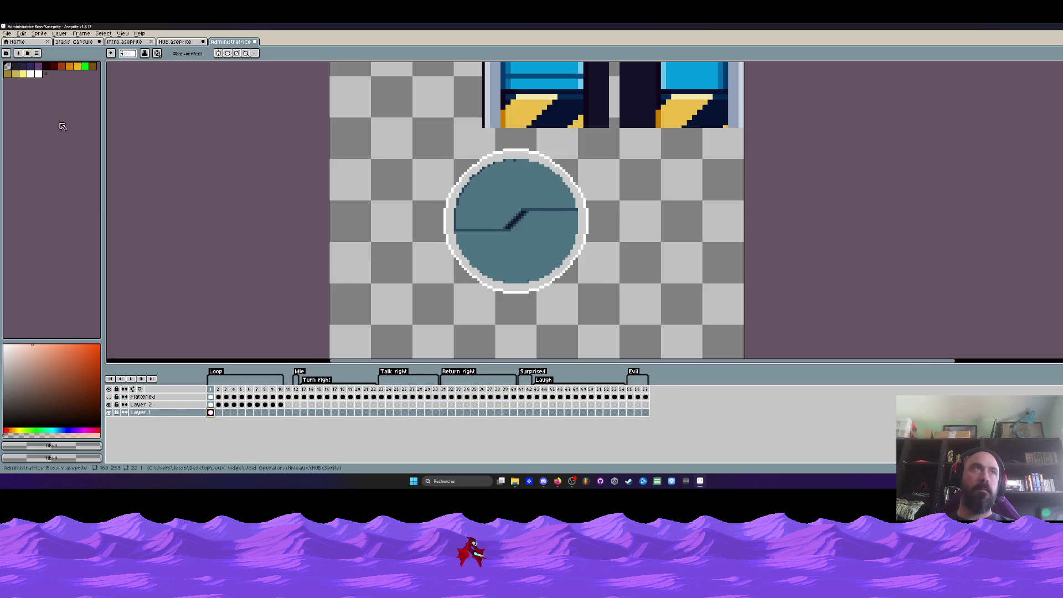
{"action": "scroll", "coordinate": [516, 158], "scroll_direction": "up", "scroll_amount": 1}
{"action": "scroll", "coordinate": [516, 157], "scroll_direction": "up", "scroll_amount": 2}
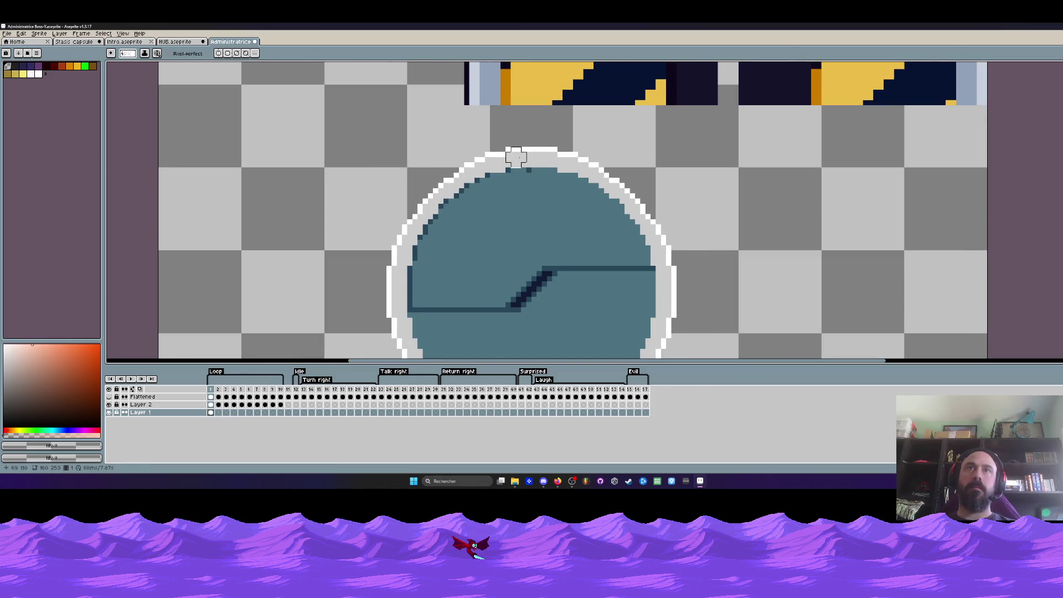
{"action": "left_click", "coordinate": [211, 412]}
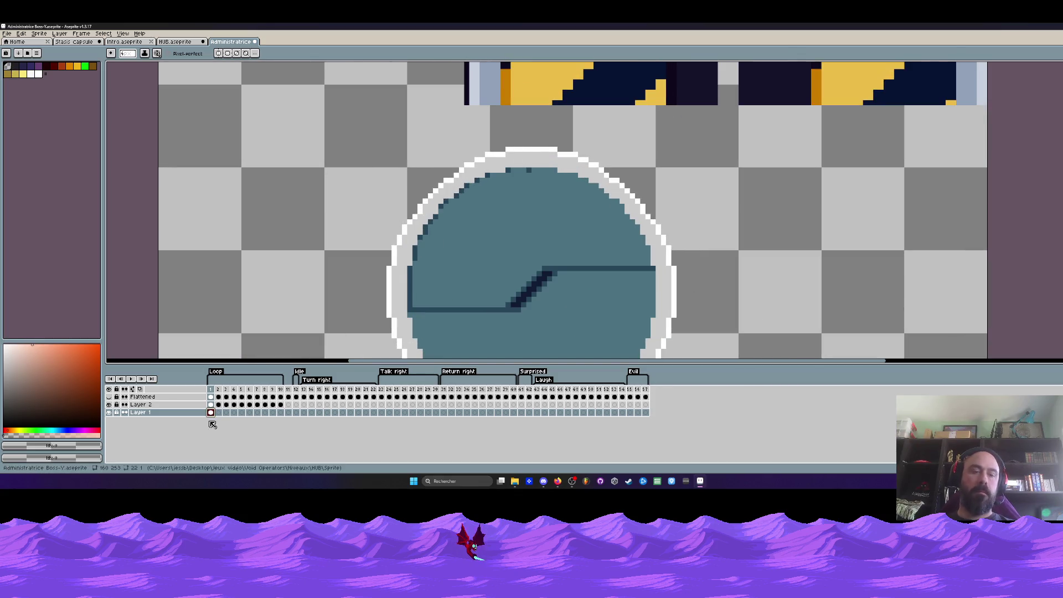
{"action": "key", "text": "g"}
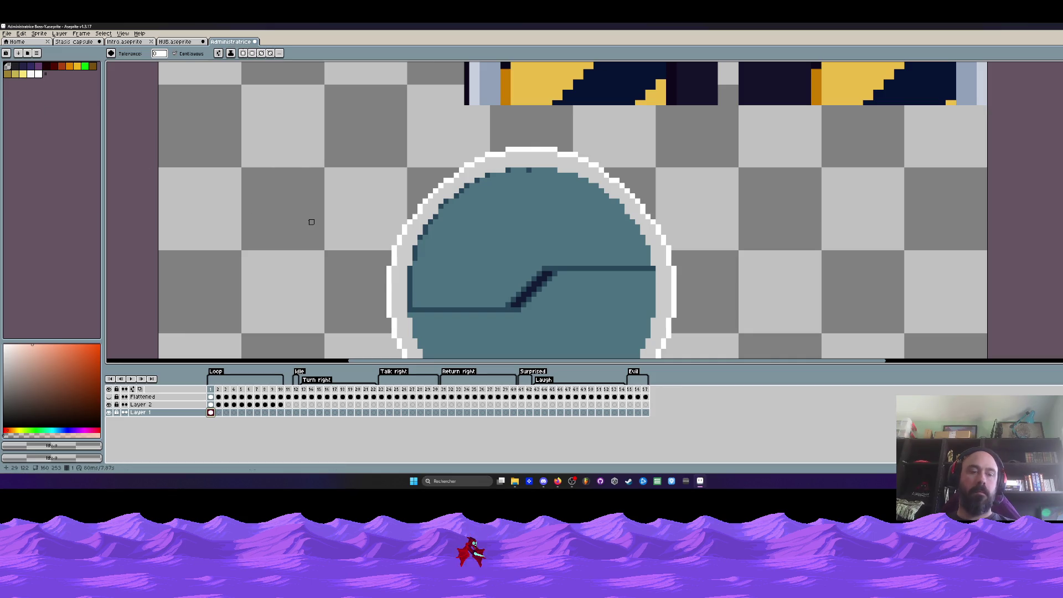
{"action": "scroll", "coordinate": [430, 212], "scroll_direction": "down", "scroll_amount": 2}
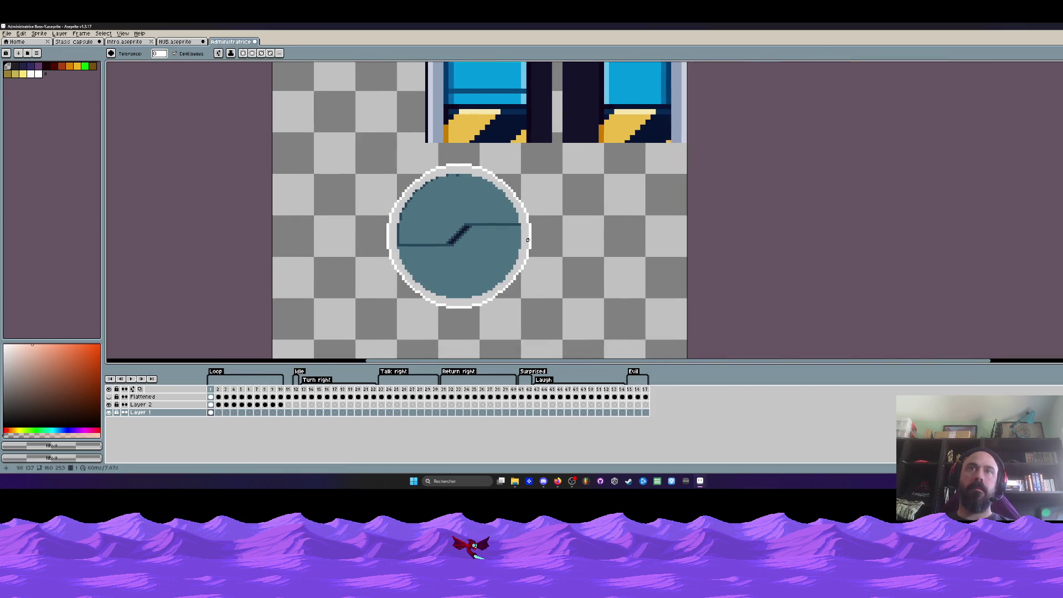
{"action": "left_click", "coordinate": [109, 407]}
{"action": "scroll", "coordinate": [390, 215], "scroll_direction": "up", "scroll_amount": 1}
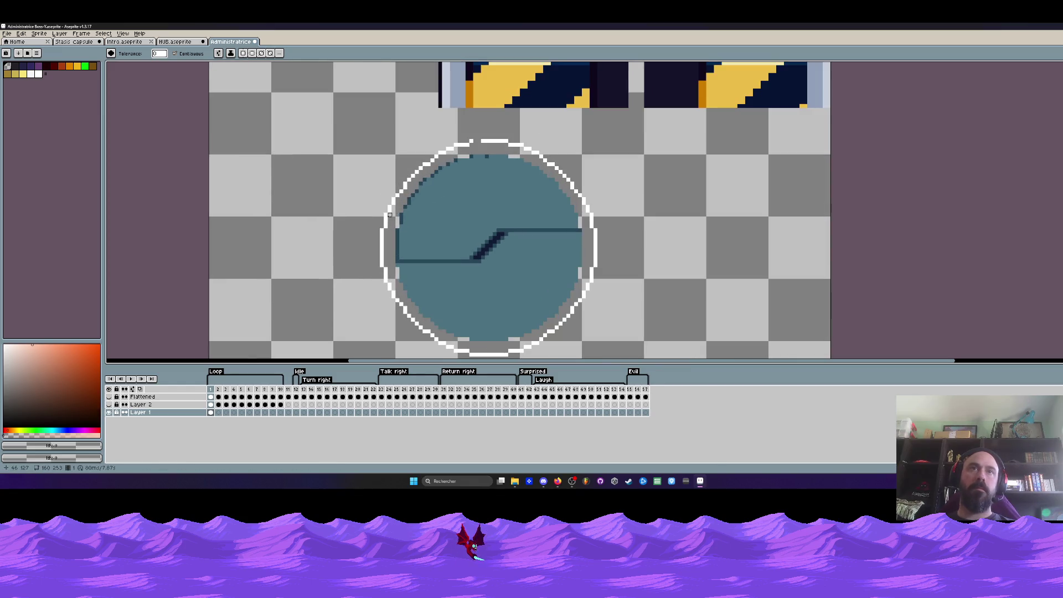
Marquee the circle, sample the ring's white, then cancel the Replace Color dialog.
{"action": "key", "text": "m"}
{"action": "mouse_move", "coordinate": [348, 119]}
{"action": "left_mouse_down"}
{"action": "mouse_move", "coordinate": [427, 189]}
{"action": "mouse_move", "coordinate": [688, 357]}
{"action": "left_mouse_up"}
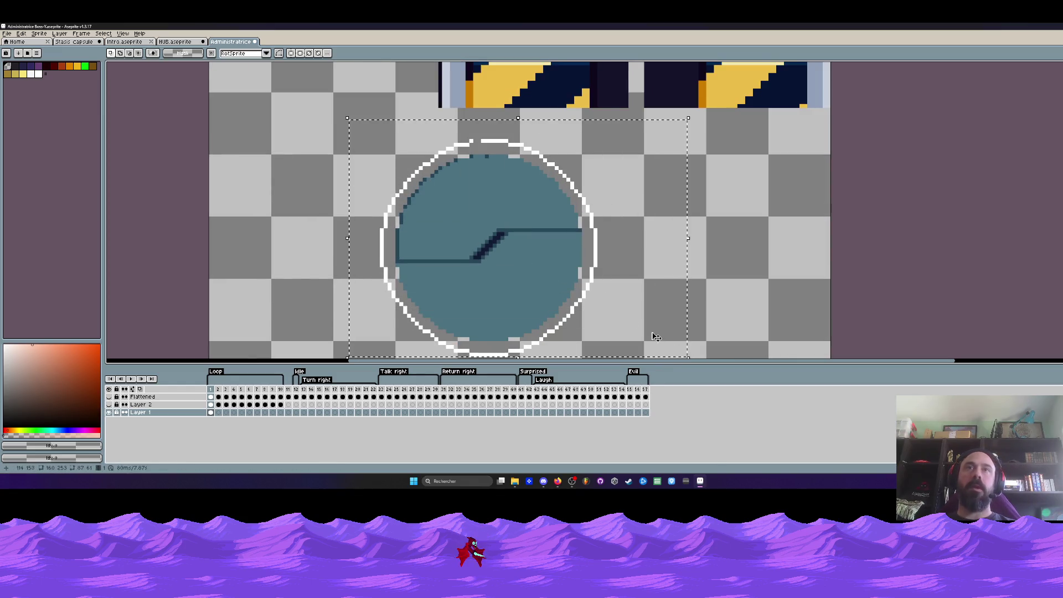
{"action": "key", "text": "i"}
{"action": "left_click", "coordinate": [592, 255]}
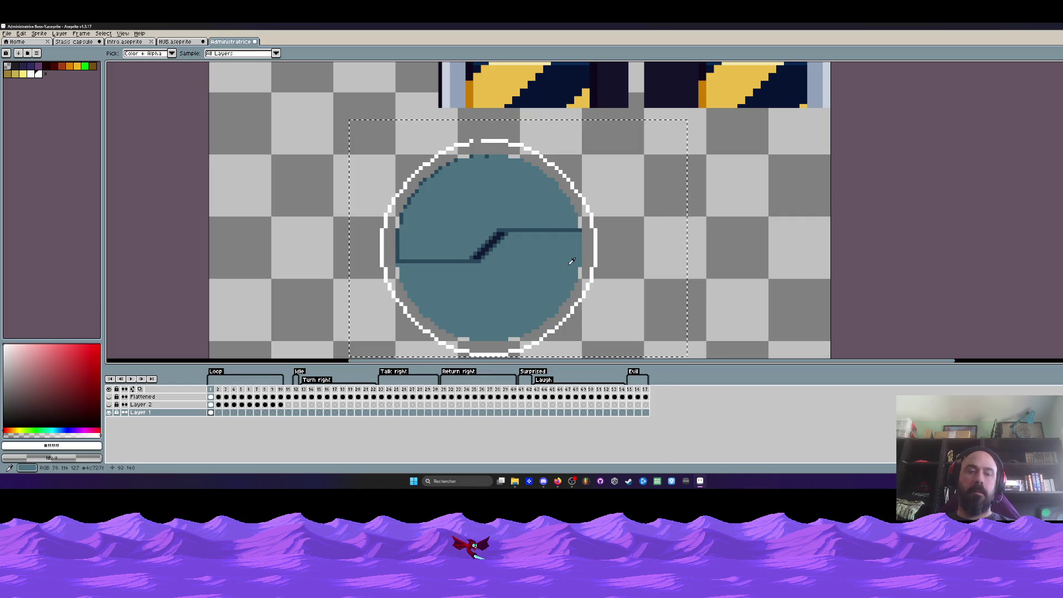
{"action": "key", "text": "shift+r"}
{"action": "key", "text": "Escape"}
Move Layer 1's frame-1 circle cel into frame 2.
{"action": "scroll", "coordinate": [395, 183], "scroll_direction": "down", "scroll_amount": 2}
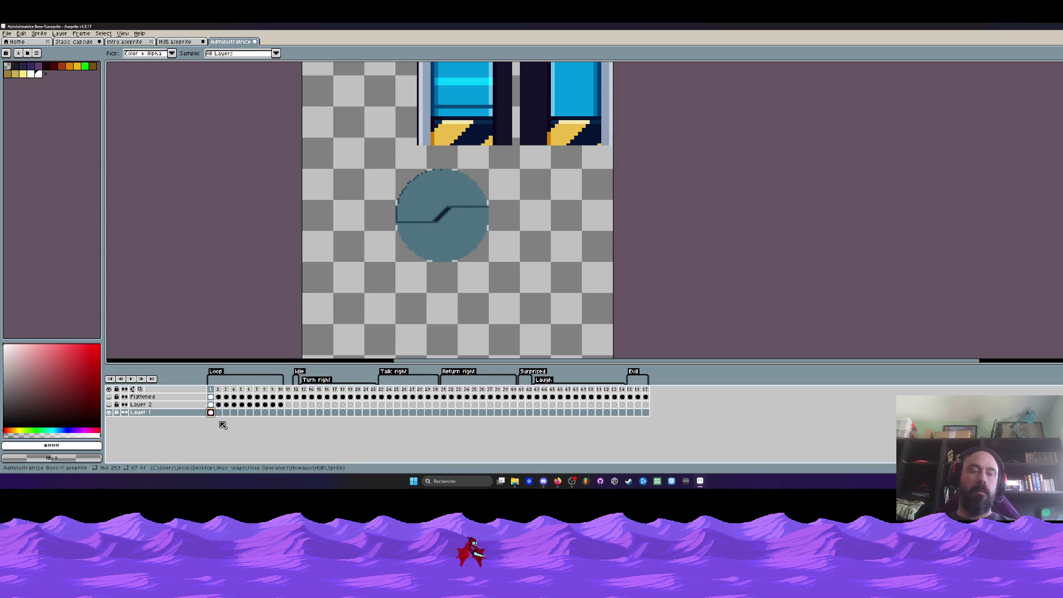
{"action": "left_click", "coordinate": [219, 413]}
{"action": "left_click_drag", "start_coordinate": [223, 416], "coordinate": [219, 413]}
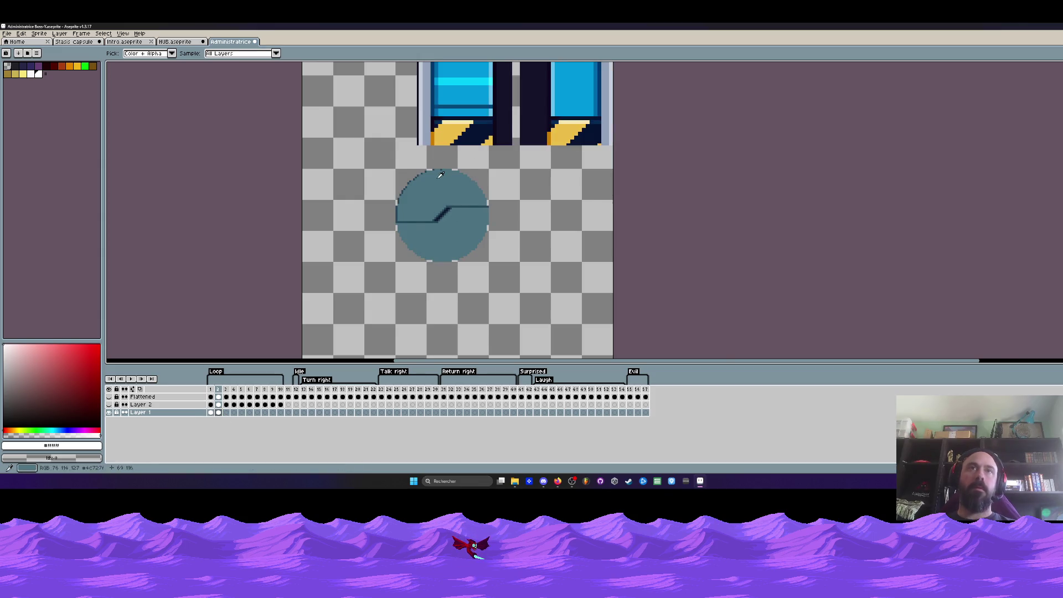
{"action": "scroll", "coordinate": [441, 175], "scroll_direction": "down", "scroll_amount": 3}
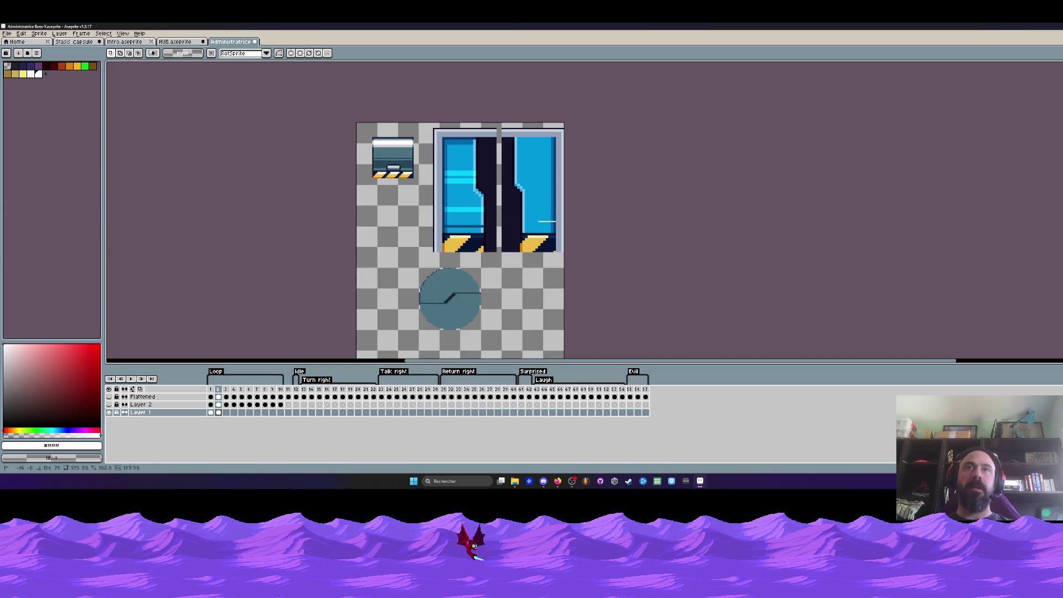
Delete the window sprites and marquee-select the circle's top half above the stepped line.
{"action": "key", "text": "Delete"}
{"action": "scroll", "coordinate": [473, 278], "scroll_direction": "up", "scroll_amount": 1}
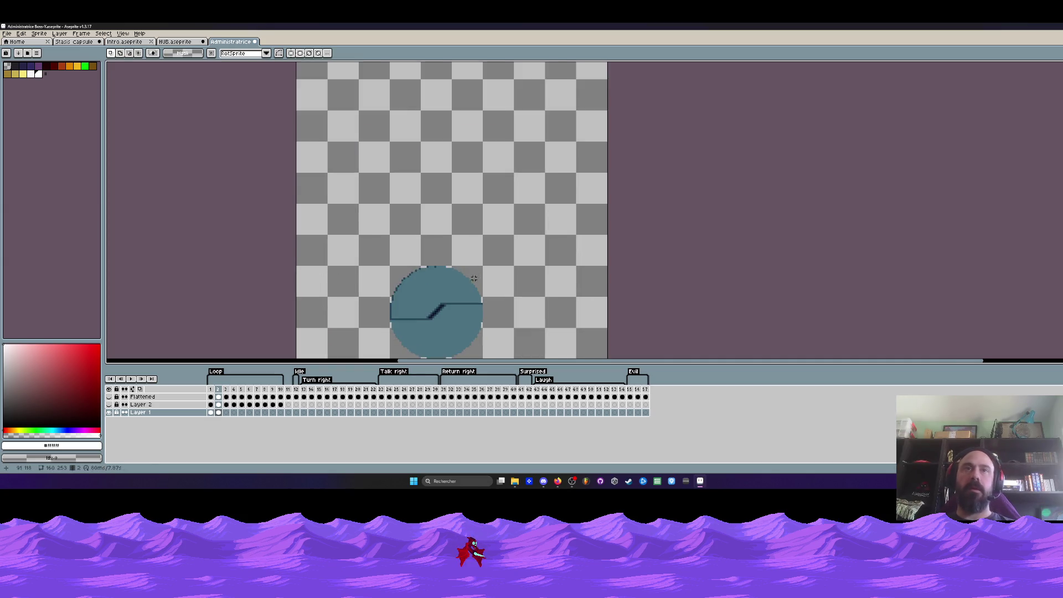
{"action": "scroll", "coordinate": [474, 278], "scroll_direction": "up", "scroll_amount": 2}
{"action": "scroll", "coordinate": [435, 231], "scroll_direction": "up", "scroll_amount": 1}
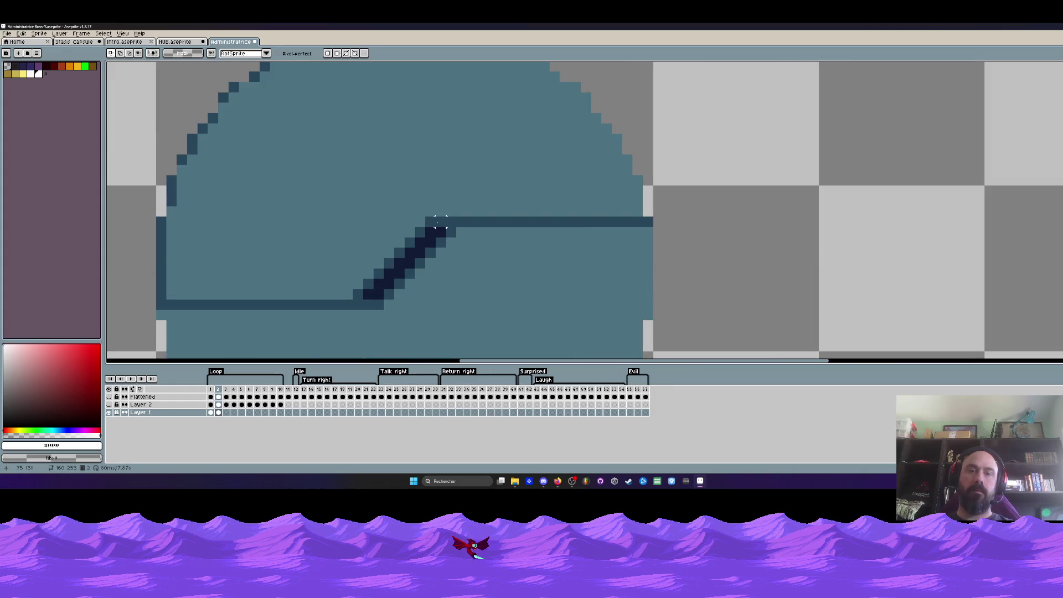
{"action": "key", "text": "m"}
{"action": "scroll", "coordinate": [320, 102], "scroll_direction": "down", "scroll_amount": 1}
{"action": "left_click_drag", "start_coordinate": [319, 103], "coordinate": [579, 222]}
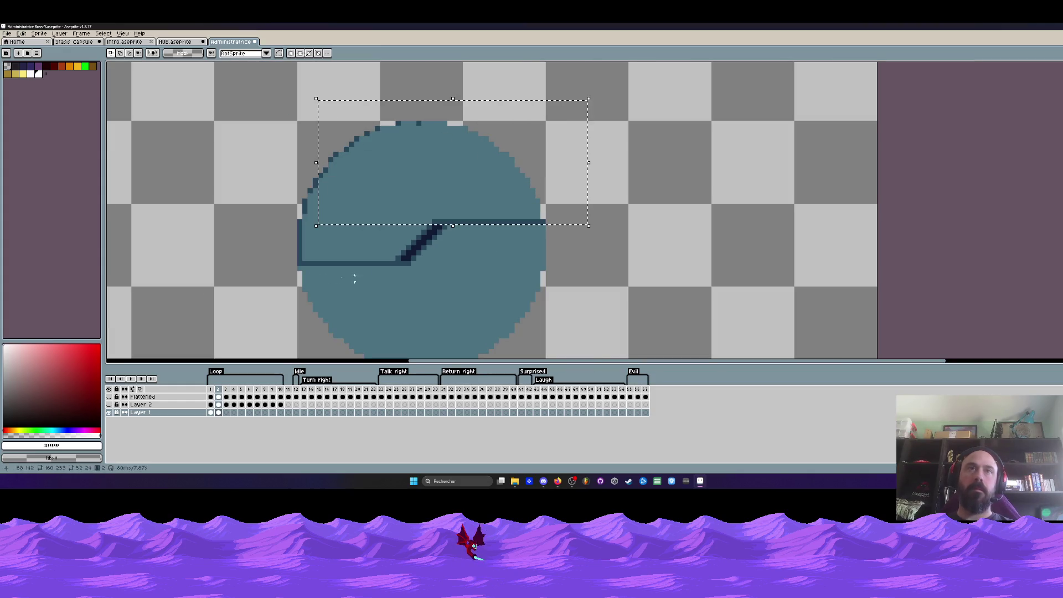
{"action": "scroll", "coordinate": [297, 255], "scroll_direction": "up", "scroll_amount": 2}
{"action": "left_click_drag", "start_coordinate": [214, 153], "coordinate": [498, 267]}
{"action": "scroll", "coordinate": [560, 200], "scroll_direction": "down", "scroll_amount": 2}
{"action": "left_click_drag", "start_coordinate": [678, 193], "coordinate": [377, 79]}
{"action": "scroll", "coordinate": [519, 182], "scroll_direction": "up", "scroll_amount": 2}
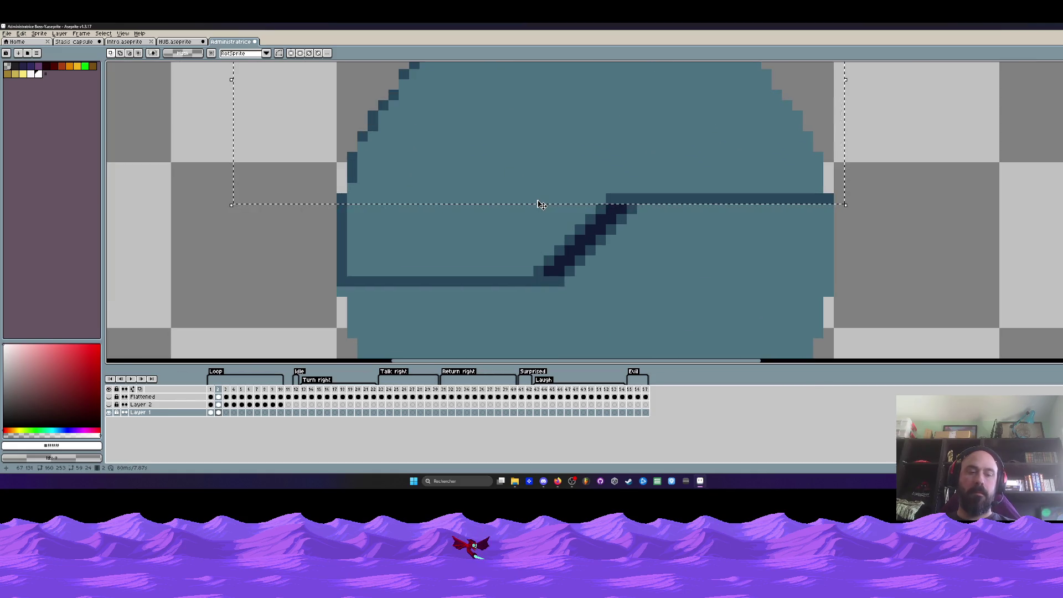
Lift the selected top half up one pixel, discarding trial white pencil strokes.
{"action": "key", "text": "b"}
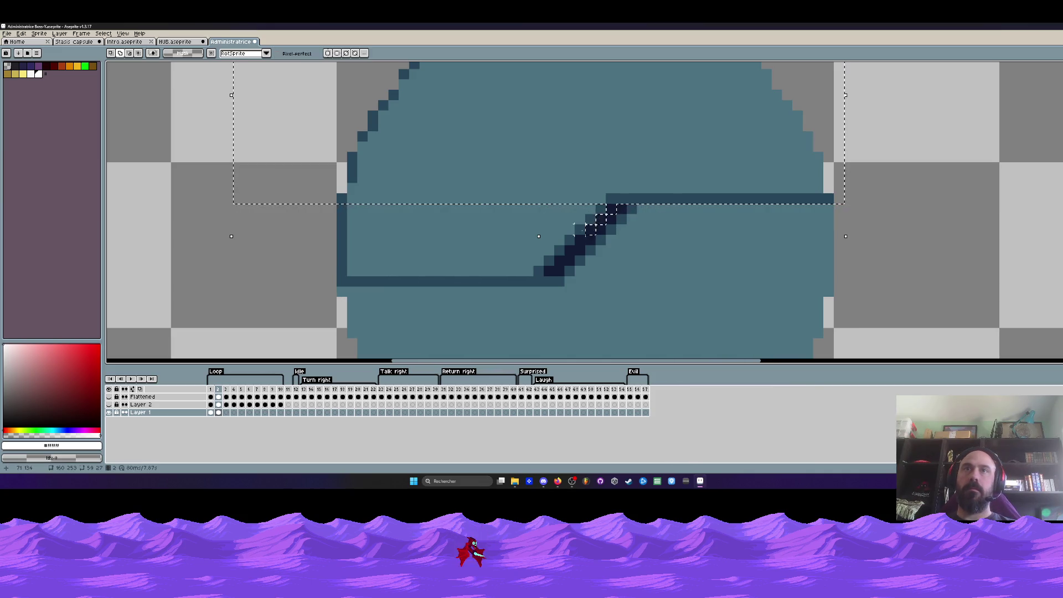
{"action": "left_click_drag", "start_coordinate": [538, 267], "coordinate": [537, 273]}
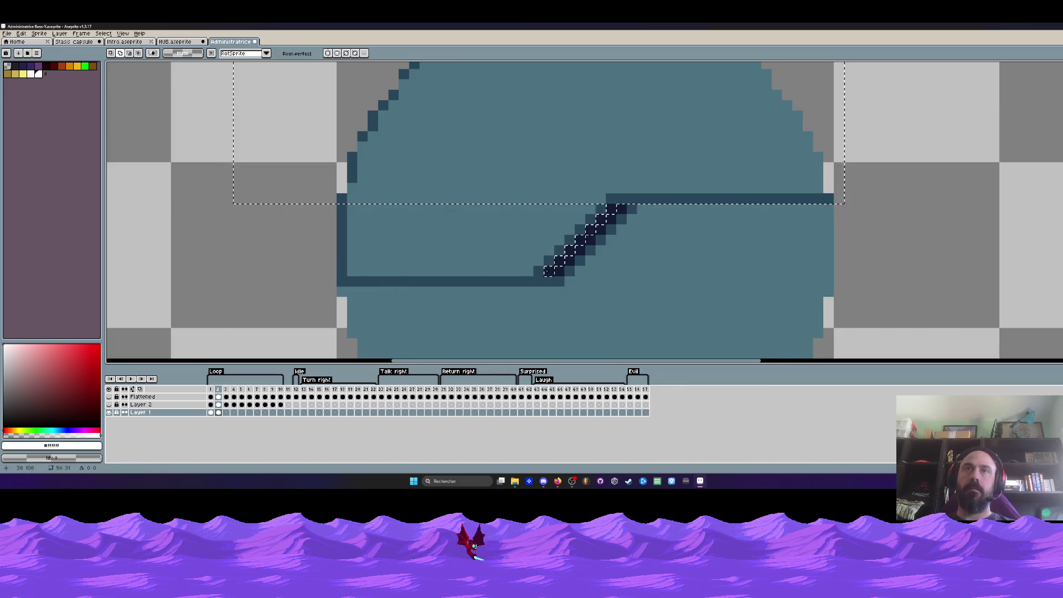
{"action": "mouse_move", "coordinate": [285, 271]}
{"action": "left_mouse_down"}
{"action": "mouse_move", "coordinate": [517, 271]}
{"action": "mouse_move", "coordinate": [414, 269]}
{"action": "left_mouse_up"}
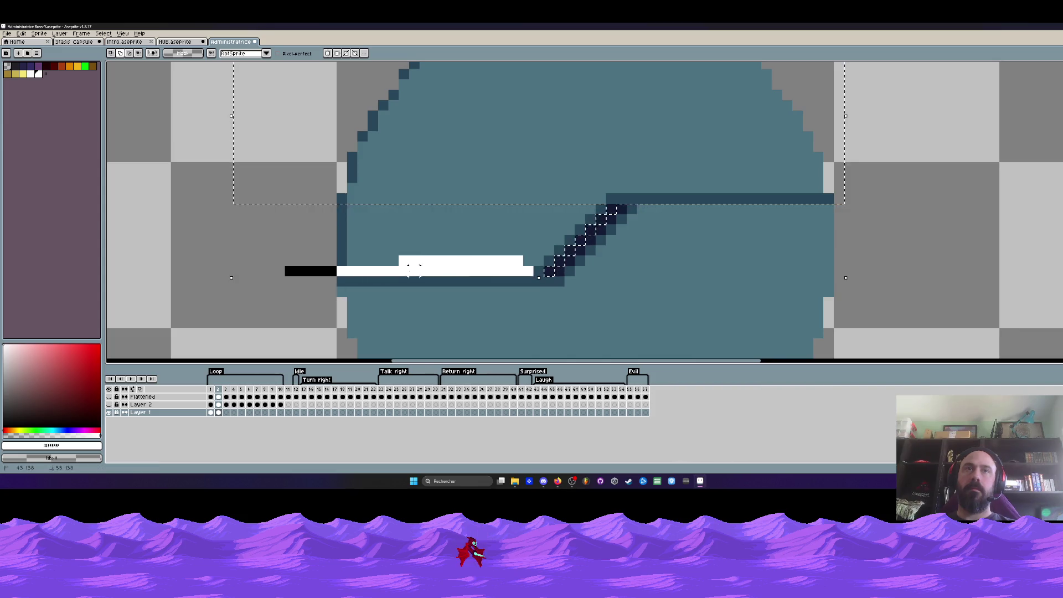
{"action": "mouse_move", "coordinate": [522, 271]}
{"action": "left_mouse_down"}
{"action": "mouse_move", "coordinate": [585, 214]}
{"action": "mouse_move", "coordinate": [587, 199]}
{"action": "mouse_move", "coordinate": [349, 199]}
{"action": "mouse_move", "coordinate": [341, 260]}
{"action": "left_mouse_up"}
{"action": "key", "text": "ctrl+z"}
{"action": "key", "text": "ctrl+z"}
{"action": "key", "text": "ctrl+z"}
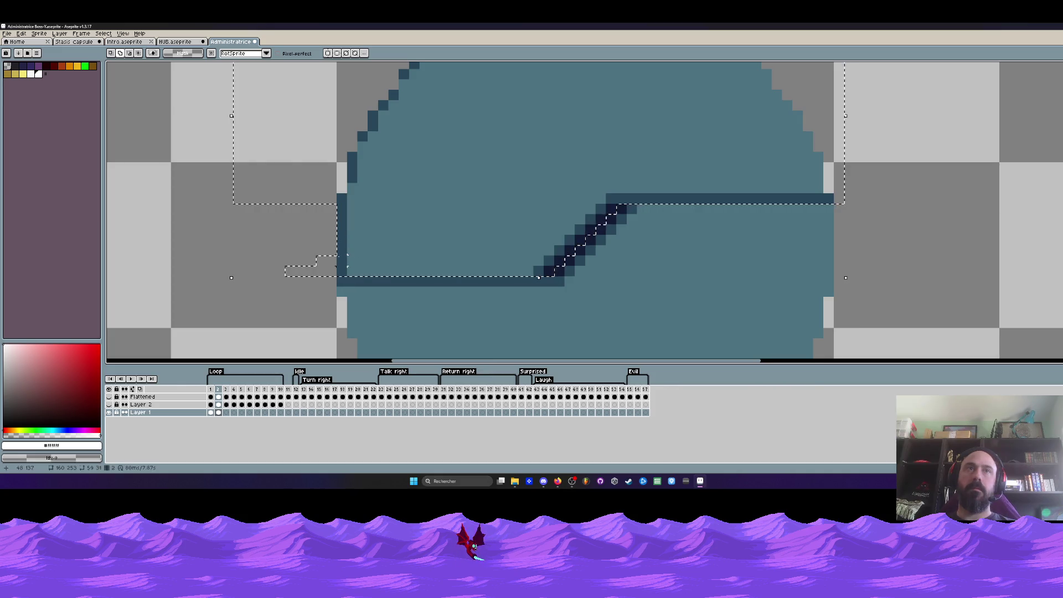
{"action": "scroll", "coordinate": [446, 227], "scroll_direction": "down", "scroll_amount": 4}
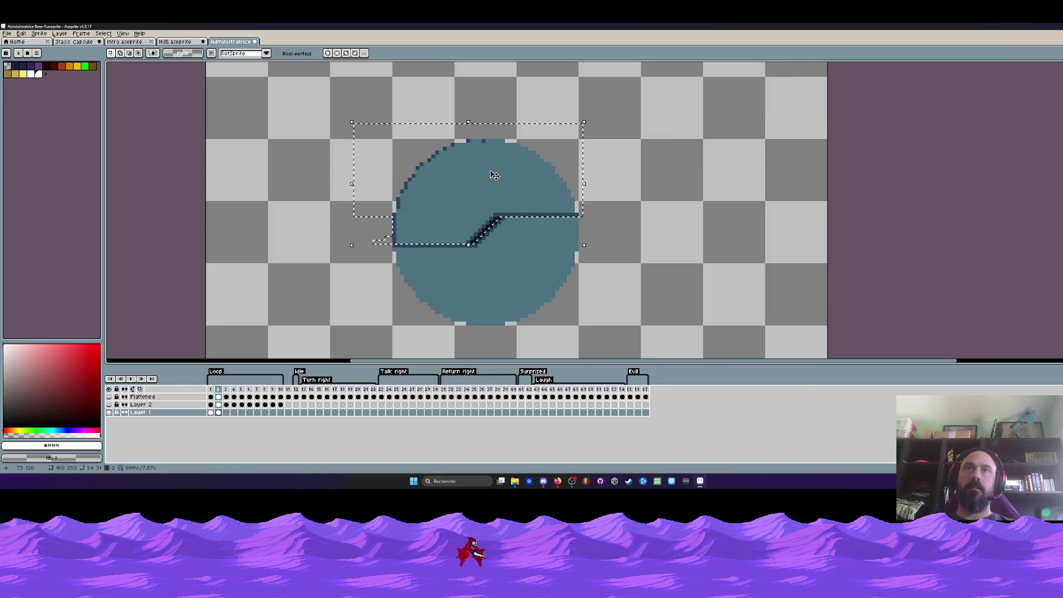
{"action": "left_click_drag", "start_coordinate": [491, 173], "coordinate": [496, 167]}
{"action": "key", "text": "ctrl+d"}
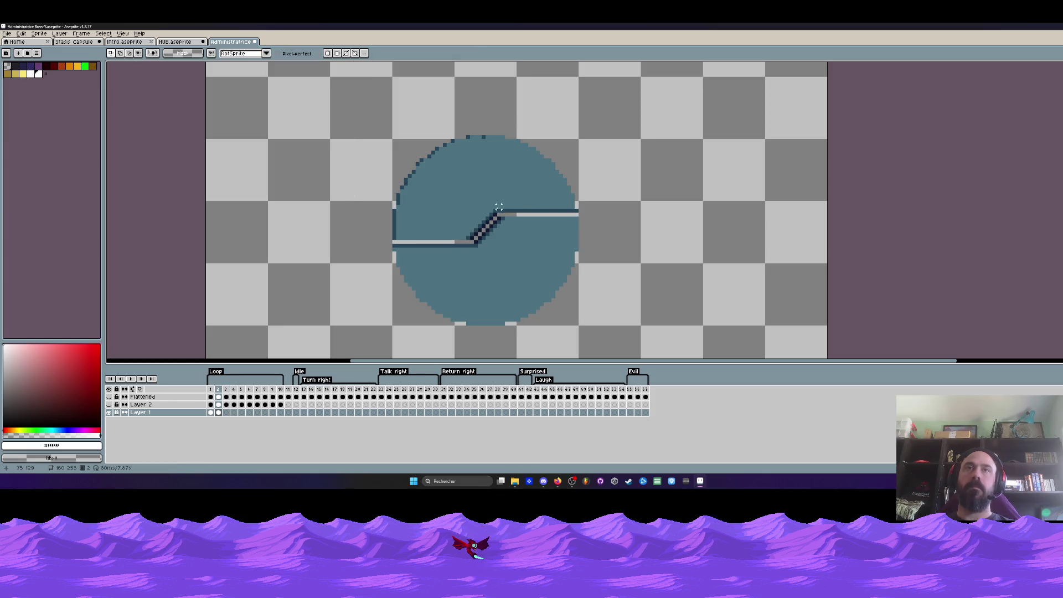
Undo a stray loop stroke and move on to empty frame 3 of Layer 1.
{"action": "mouse_move", "coordinate": [432, 241]}
{"action": "left_mouse_down"}
{"action": "mouse_move", "coordinate": [639, 331]}
{"action": "mouse_move", "coordinate": [589, 222]}
{"action": "left_mouse_up"}
{"action": "key", "text": "ctrl+z"}
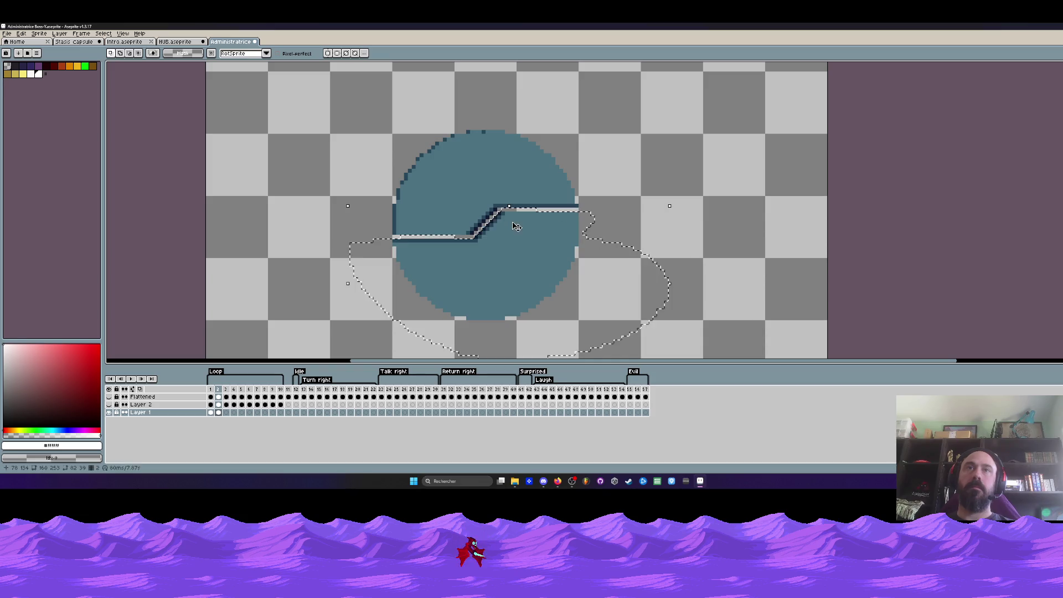
{"action": "scroll", "coordinate": [507, 222], "scroll_direction": "down", "scroll_amount": 4}
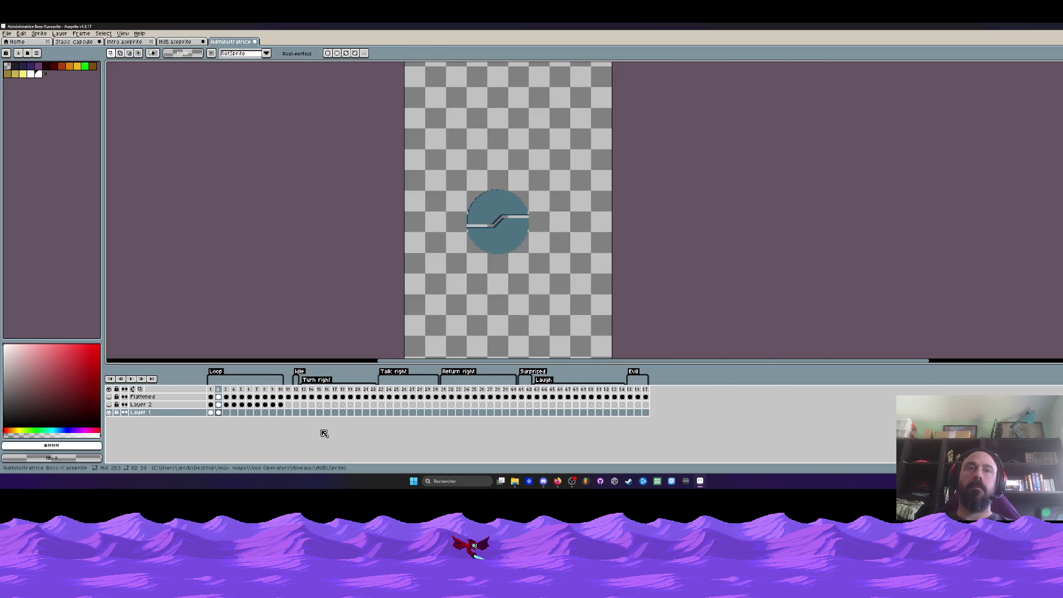
{"action": "left_click", "coordinate": [218, 412]}
{"action": "scroll", "coordinate": [459, 197], "scroll_direction": "up", "scroll_amount": 1}
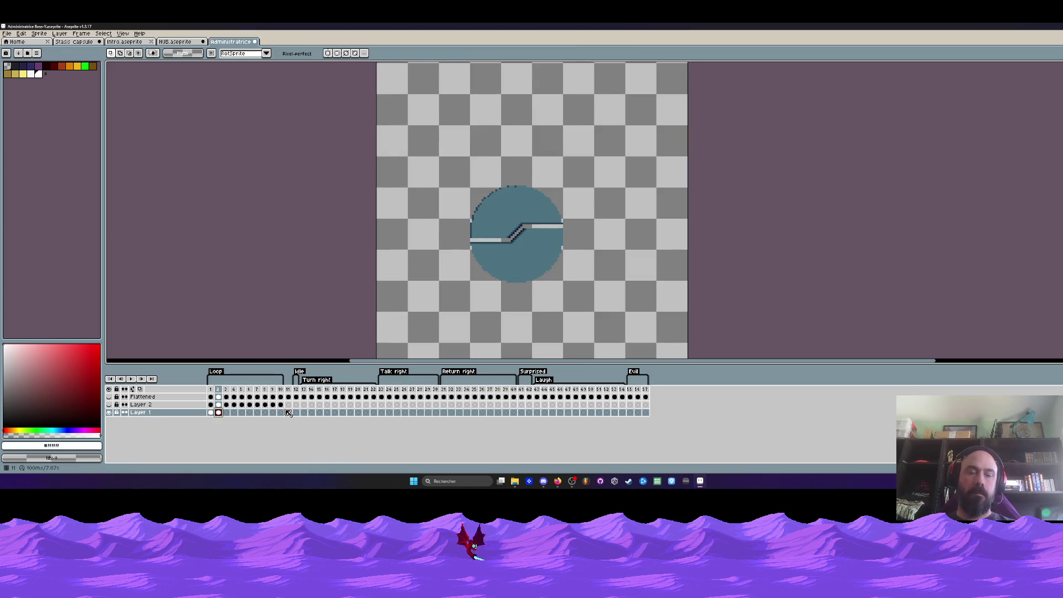
{"action": "left_click", "coordinate": [226, 413]}
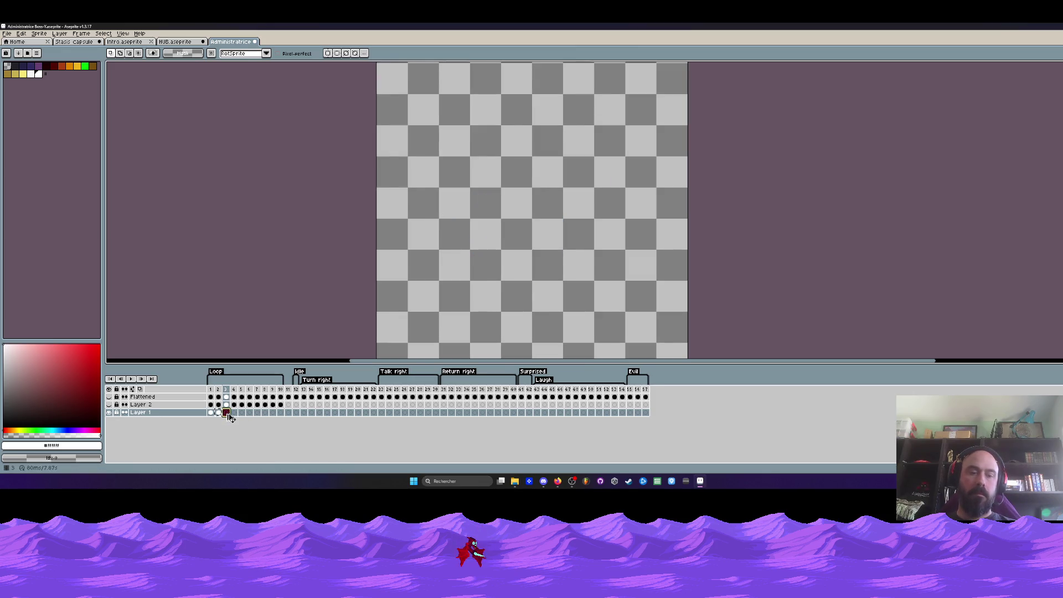
Paste the circle artwork into frame 3 and lasso its upper half.
{"action": "key", "text": "ctrl+v"}
{"action": "scroll", "coordinate": [487, 238], "scroll_direction": "up", "scroll_amount": 3}
{"action": "scroll", "coordinate": [487, 238], "scroll_direction": "up", "scroll_amount": 2}
{"action": "mouse_move", "coordinate": [625, 224]}
{"action": "left_mouse_down"}
{"action": "mouse_move", "coordinate": [410, 122]}
{"action": "mouse_move", "coordinate": [365, 266]}
{"action": "left_mouse_up"}
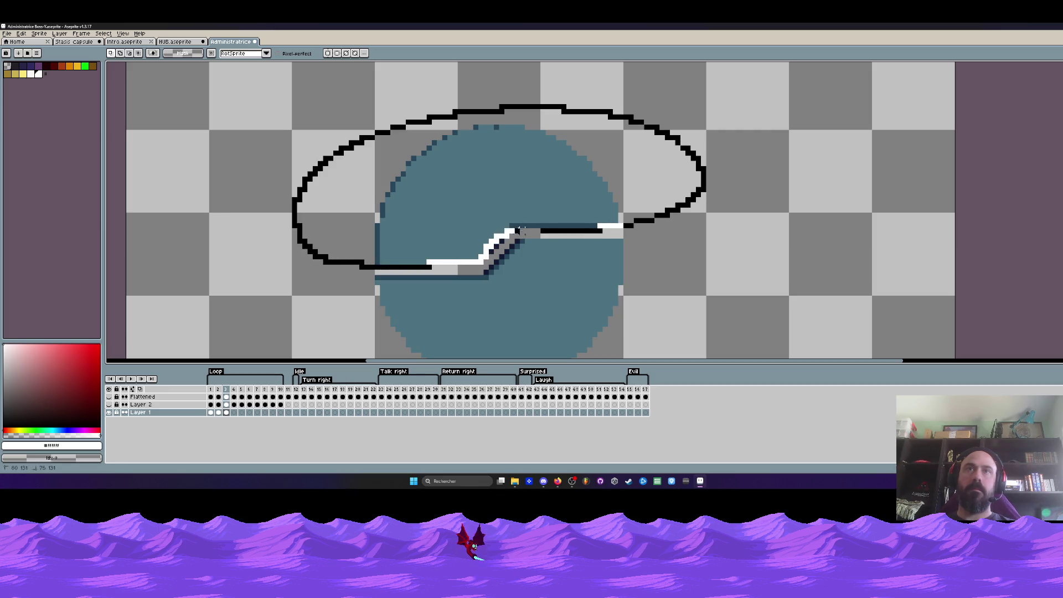
{"action": "left_click_drag", "start_coordinate": [520, 229], "coordinate": [515, 242]}
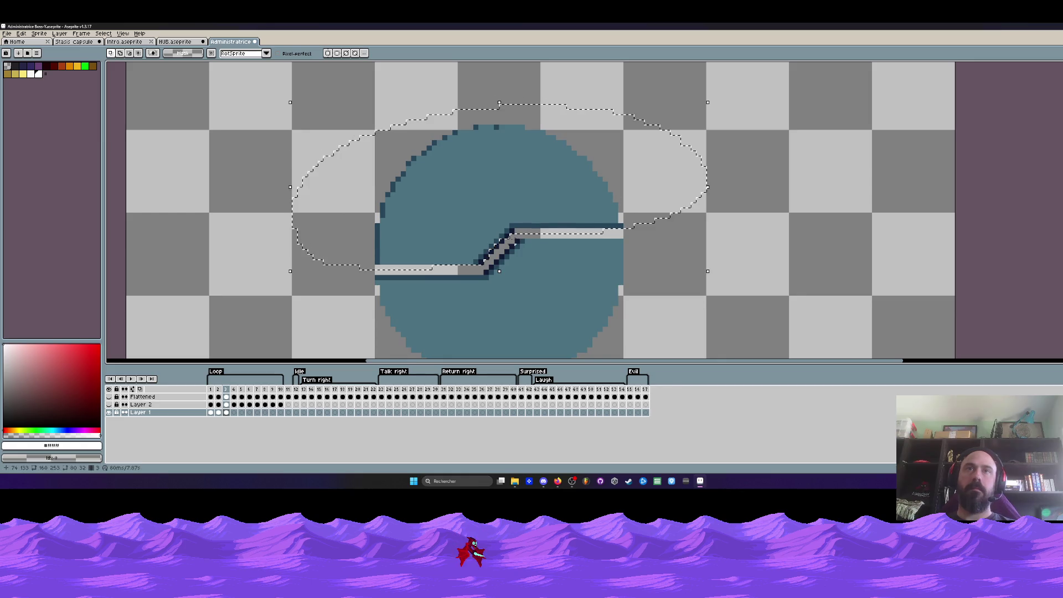
{"action": "scroll", "coordinate": [512, 238], "scroll_direction": "up", "scroll_amount": 2}
{"action": "scroll", "coordinate": [498, 212], "scroll_direction": "up", "scroll_amount": 2}
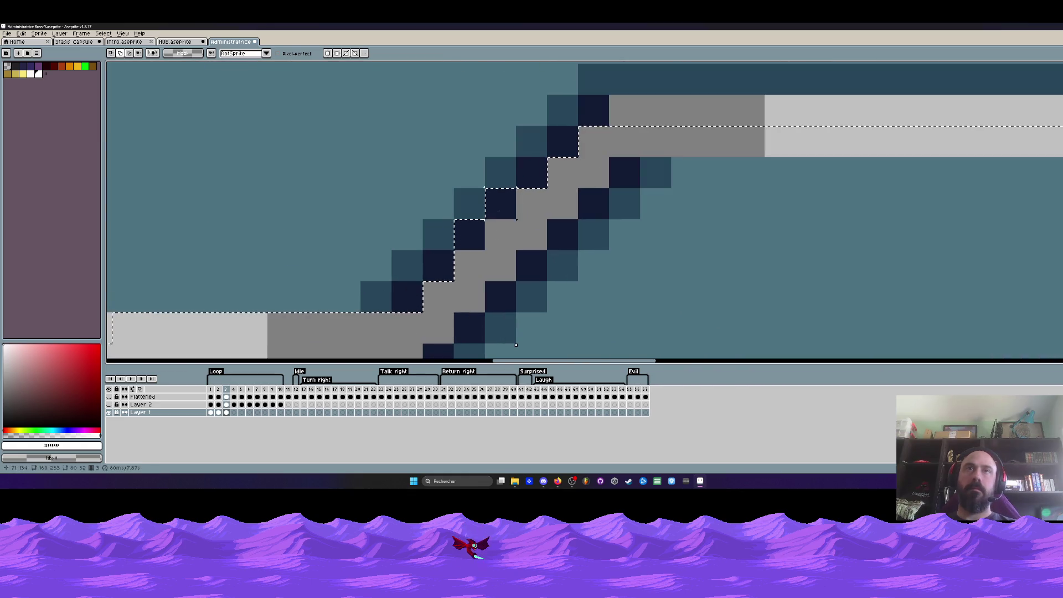
{"action": "scroll", "coordinate": [487, 227], "scroll_direction": "down", "scroll_amount": 5}
Shift the circle's lower half down away from the top half, then jump to the last frame.
{"action": "left_click_drag", "start_coordinate": [497, 225], "coordinate": [495, 200]}
{"action": "key", "text": "Down"}
{"action": "scroll", "coordinate": [513, 240], "scroll_direction": "down", "scroll_amount": 1}
{"action": "key", "text": "End"}
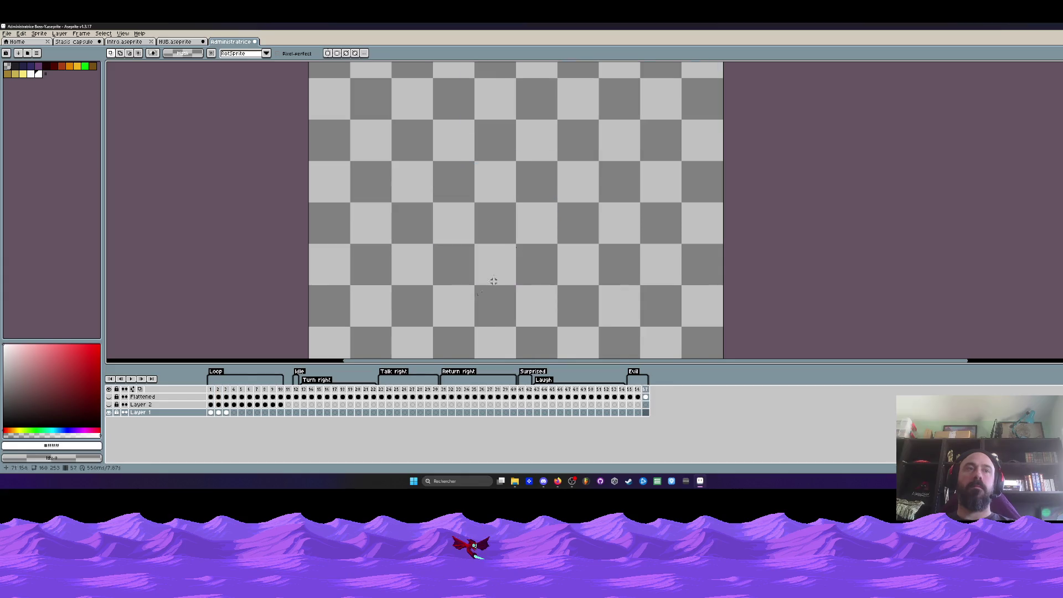
Step back and forth through the timeline frames to review the split animation.
{"action": "key", "text": "Home"}
{"action": "key", "text": "Right"}
{"action": "key", "text": "Right"}
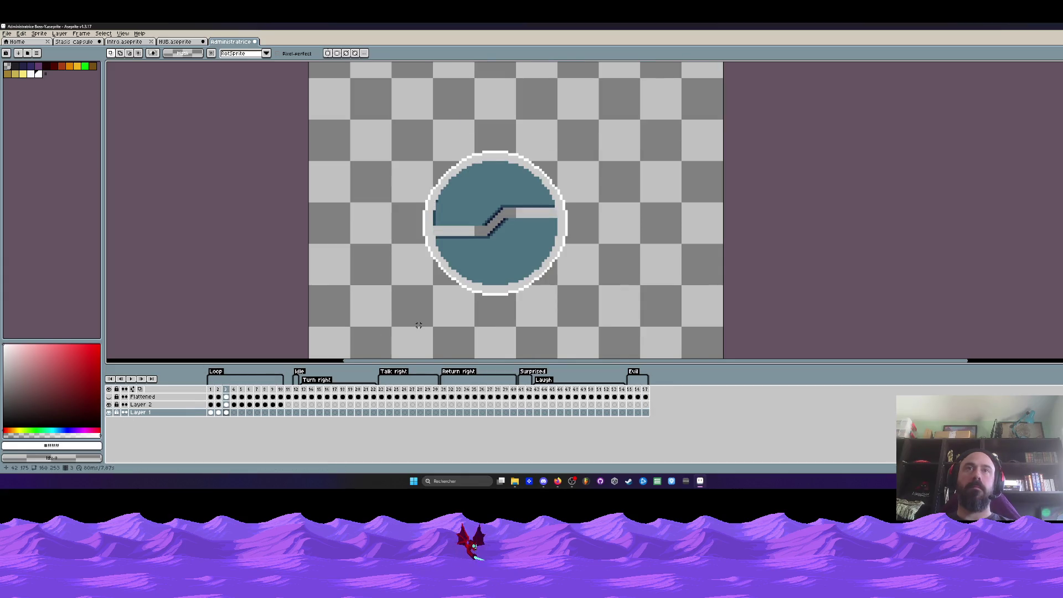
{"action": "key", "text": "Left"}
{"action": "key", "text": "Left"}
{"action": "key", "text": "End"}
{"action": "key", "text": "Home"}
{"action": "key", "text": "Right"}
{"action": "key", "text": "Left"}
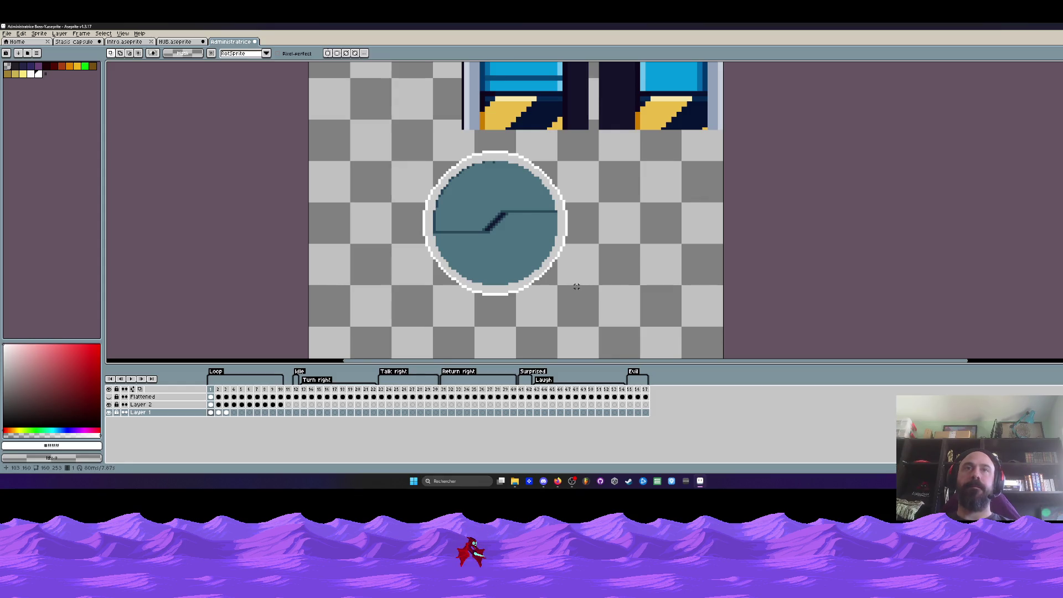
{"action": "scroll", "coordinate": [440, 230], "scroll_direction": "up", "scroll_amount": 1}
{"action": "scroll", "coordinate": [426, 230], "scroll_direction": "up", "scroll_amount": 1}
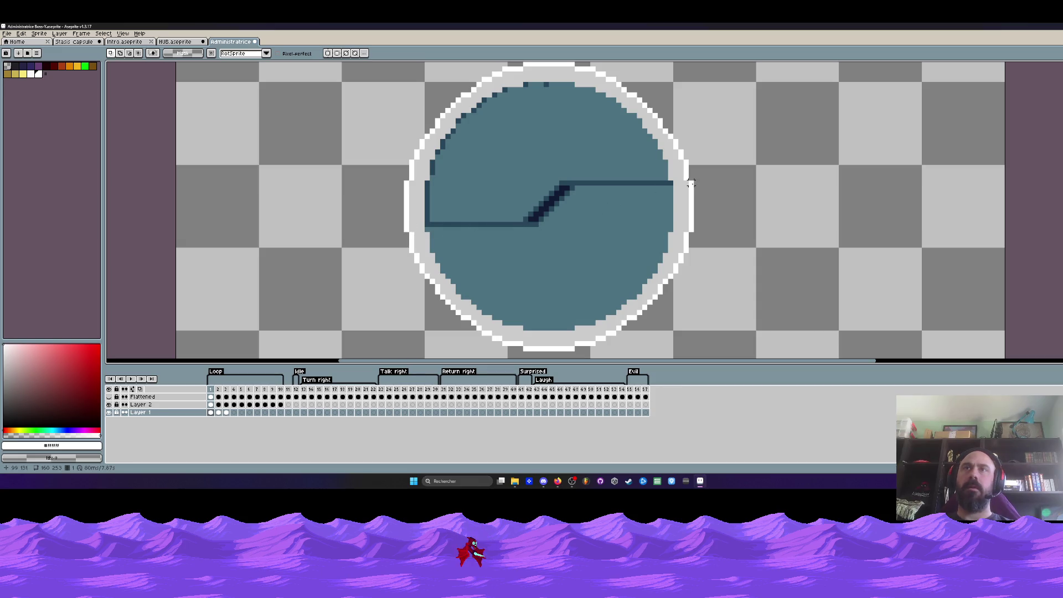
{"action": "scroll", "coordinate": [406, 229], "scroll_direction": "down", "scroll_amount": 1}
{"action": "scroll", "coordinate": [462, 218], "scroll_direction": "down", "scroll_amount": 1}
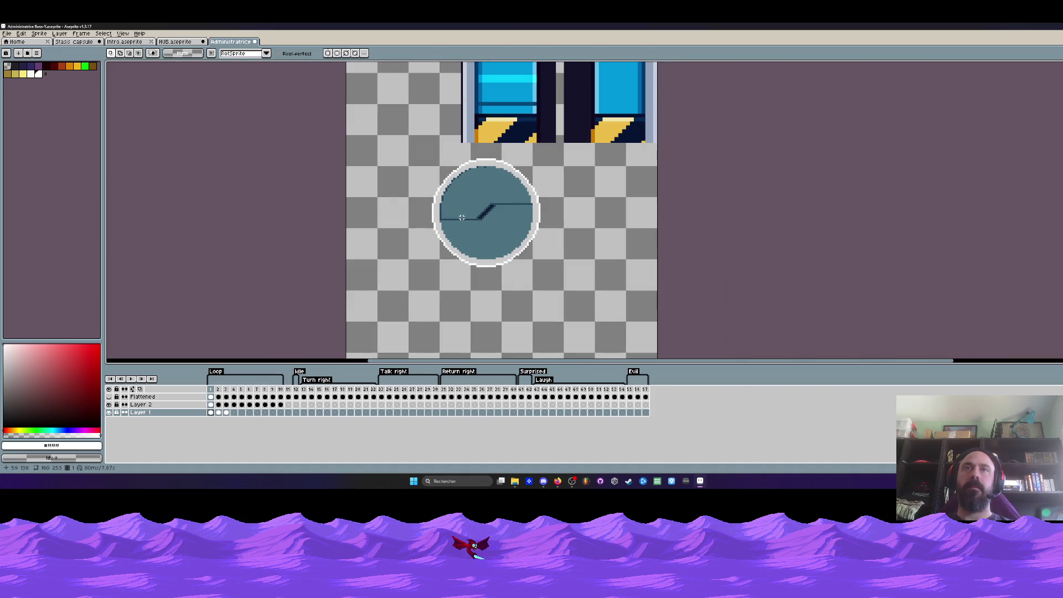
Flip repeatedly between frames 1 and 2 with comma and period to compare the circle.
{"action": "key", "text": "period"}
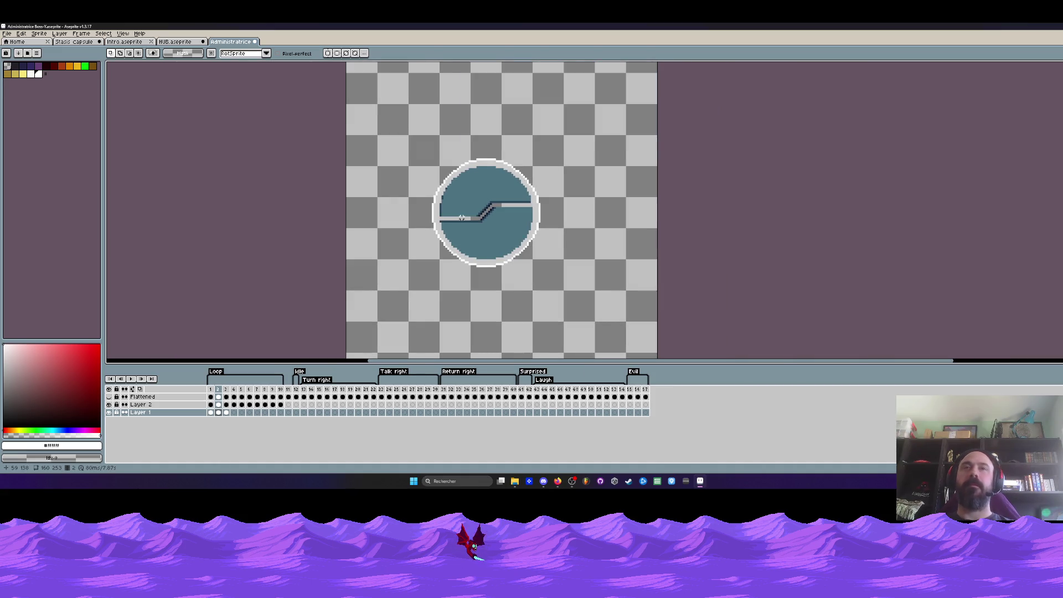
{"action": "key", "text": "comma"}
{"action": "key", "text": "period"}
{"action": "key", "text": "comma"}
{"action": "key", "text": "period"}
{"action": "key", "text": "comma"}
{"action": "key", "text": "period"}
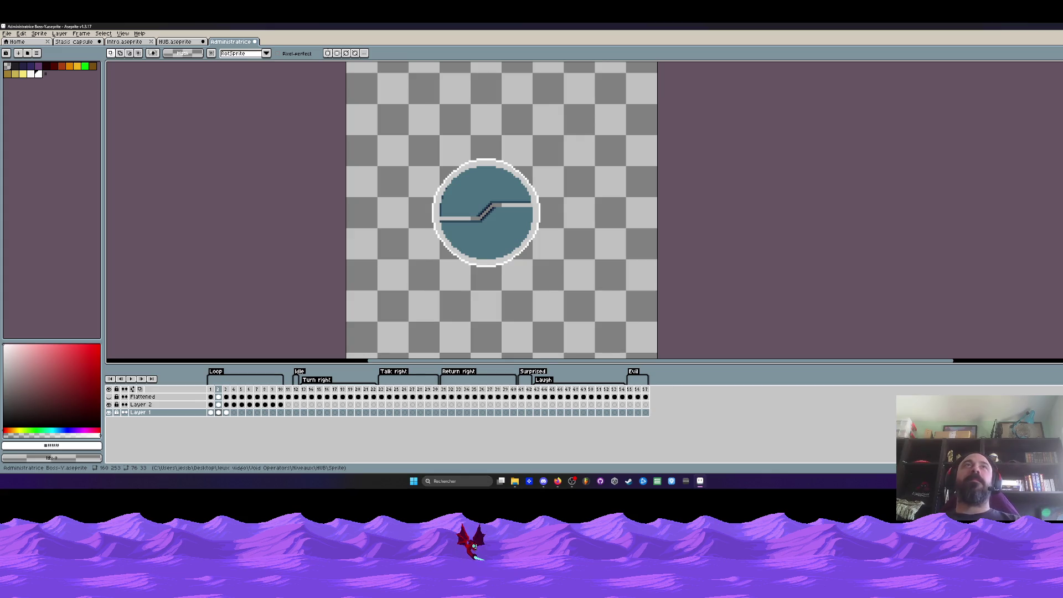
{"action": "scroll", "coordinate": [486, 92], "scroll_direction": "up", "scroll_amount": 1}
{"action": "scroll", "coordinate": [486, 91], "scroll_direction": "down", "scroll_amount": 1}
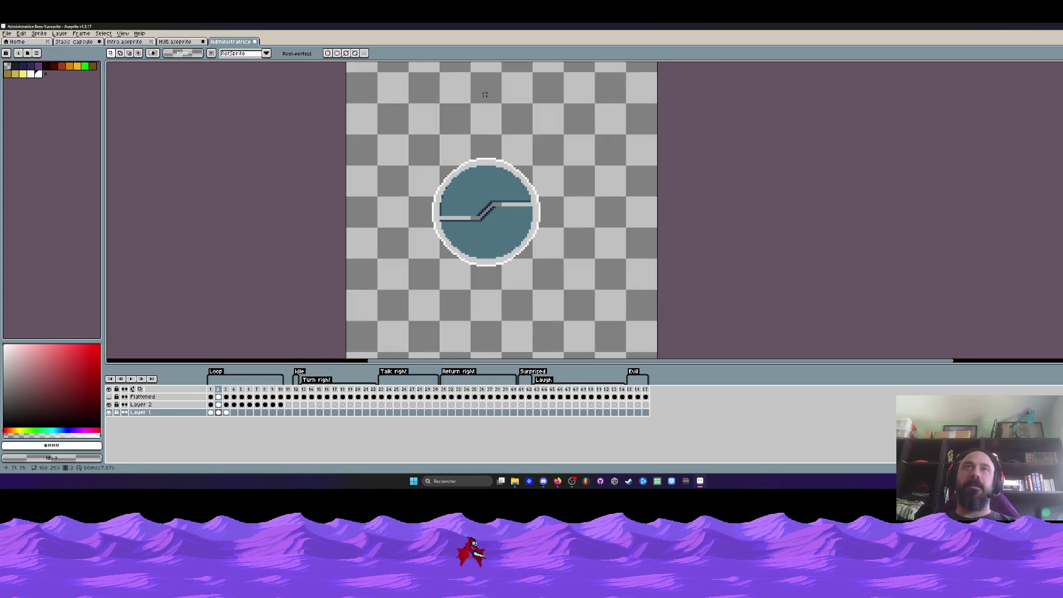
{"action": "scroll", "coordinate": [488, 172], "scroll_direction": "up", "scroll_amount": 1}
{"action": "scroll", "coordinate": [489, 172], "scroll_direction": "down", "scroll_amount": 1}
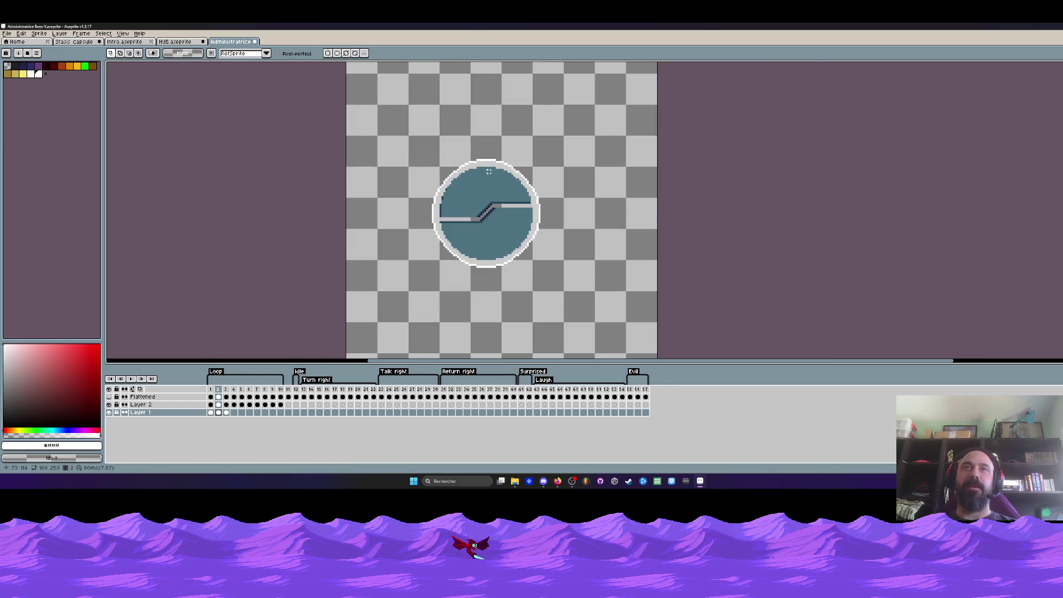
{"action": "scroll", "coordinate": [489, 173], "scroll_direction": "up", "scroll_amount": 2}
{"action": "scroll", "coordinate": [443, 198], "scroll_direction": "up", "scroll_amount": 2}
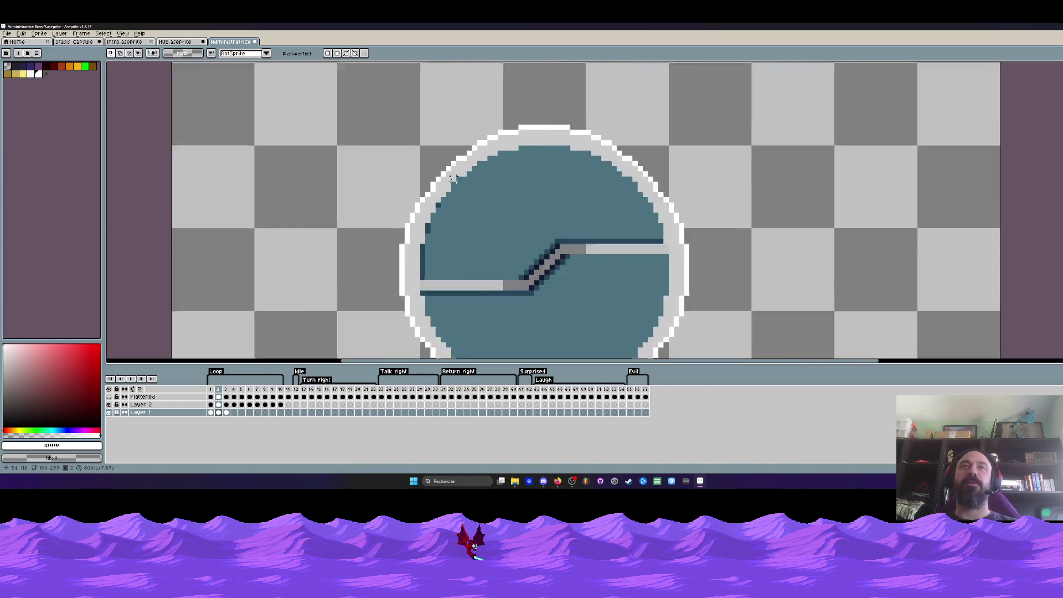
{"action": "scroll", "coordinate": [461, 193], "scroll_direction": "down", "scroll_amount": 3}
Compare frames 1 and 2 once more, then marquee a rectangle around the circle.
{"action": "key", "text": "Left"}
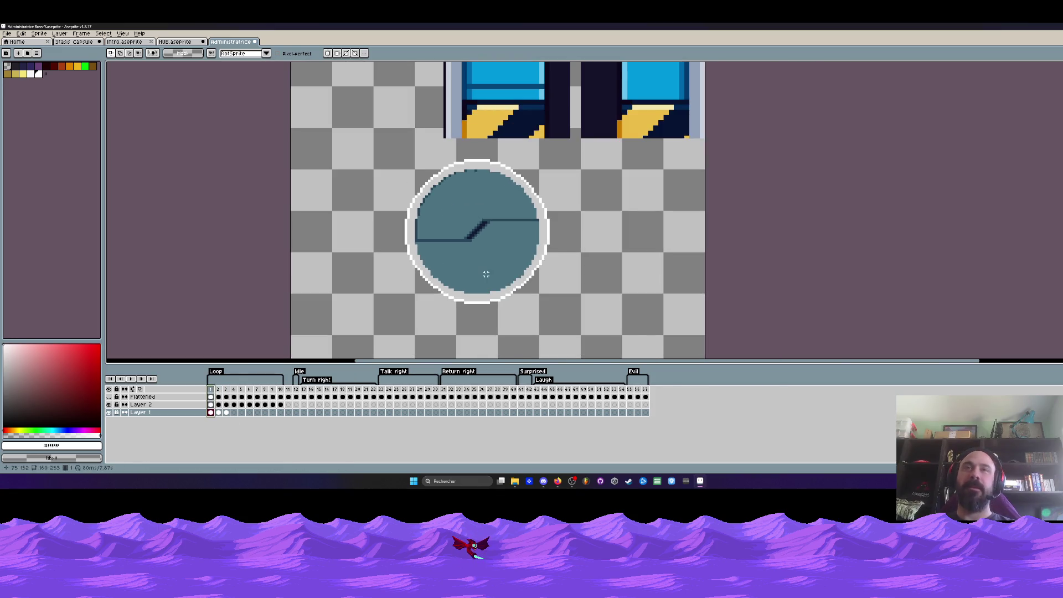
{"action": "key", "text": "Right"}
{"action": "key", "text": "Left"}
{"action": "key", "text": "Right"}
{"action": "key", "text": "Left"}
{"action": "key", "text": "Right"}
{"action": "key", "text": "Left"}
{"action": "key", "text": "Right"}
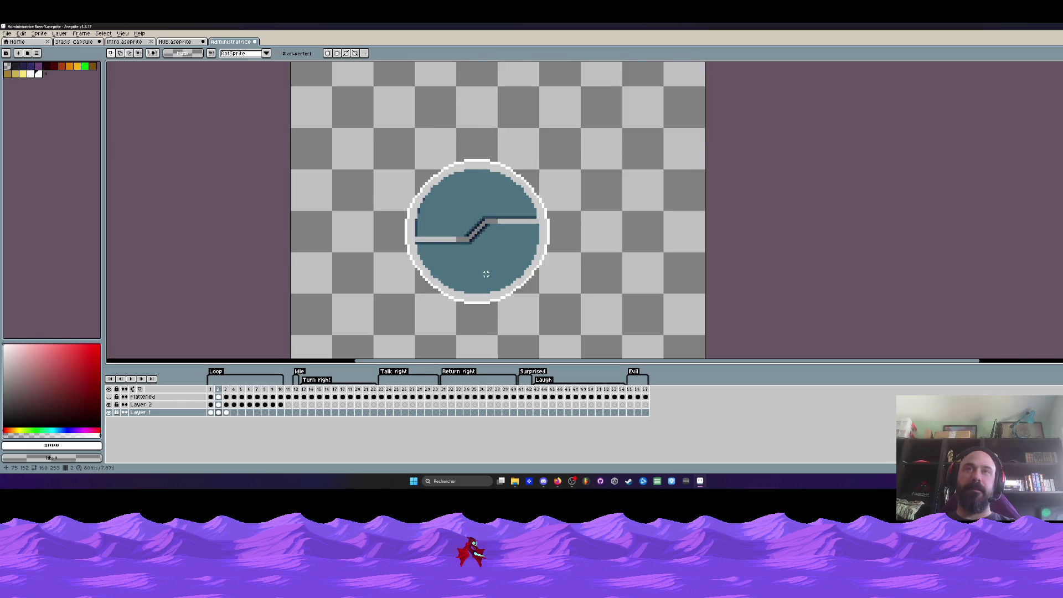
{"action": "key", "text": "m"}
{"action": "left_click_drag", "start_coordinate": [365, 135], "coordinate": [597, 328]}
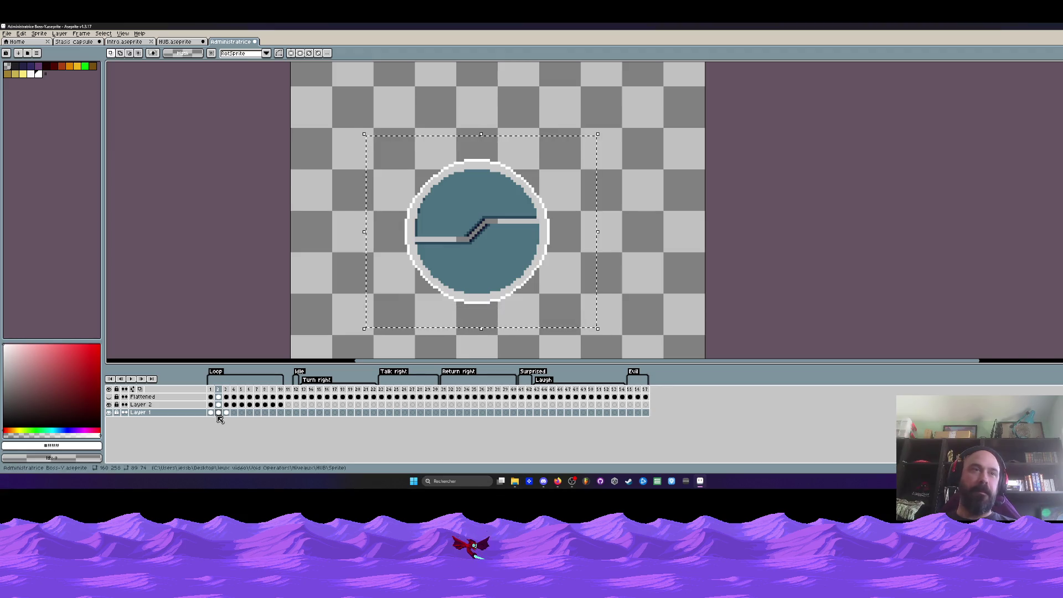
On frame 1, move the selected circle down one pixel (Y 99 to 100) and confirm.
{"action": "left_click", "coordinate": [211, 412]}
{"action": "scroll", "coordinate": [492, 239], "scroll_direction": "up", "scroll_amount": 1}
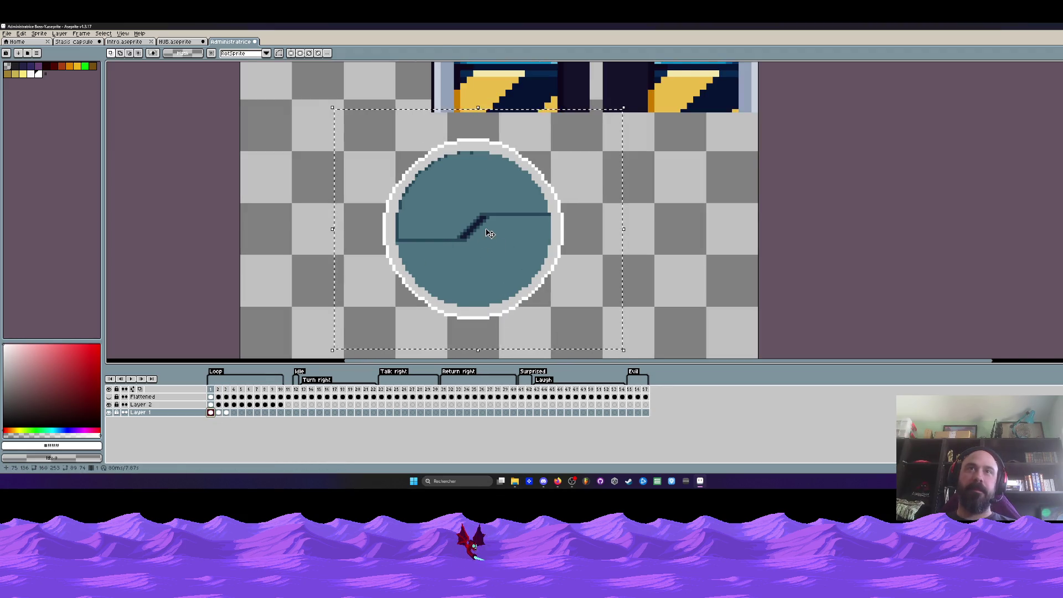
{"action": "left_click", "coordinate": [487, 236]}
{"action": "left_click_drag", "start_coordinate": [487, 236], "coordinate": [487, 239]}
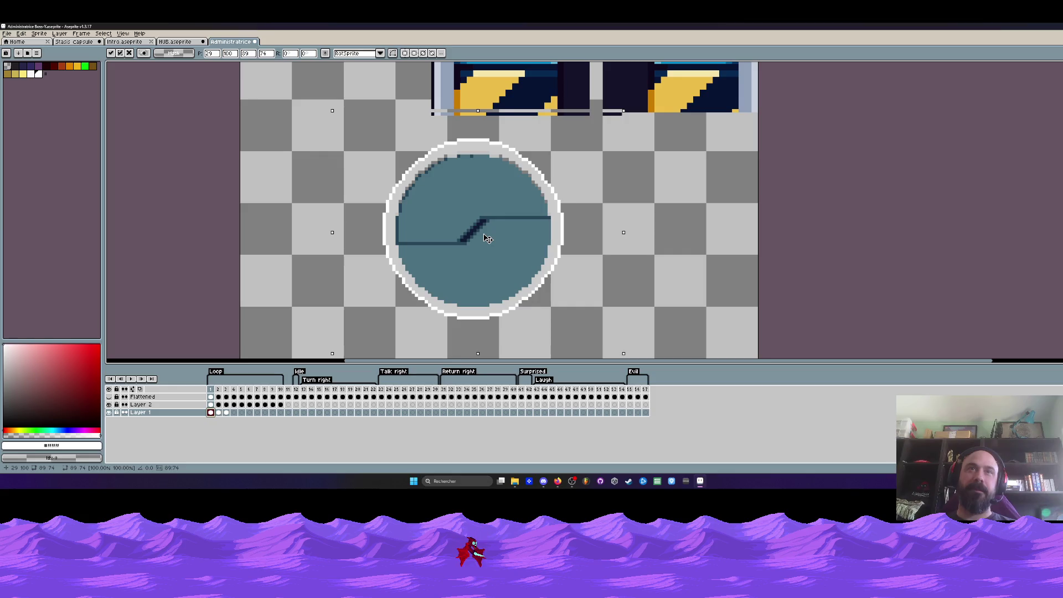
{"action": "key", "text": "Return"}
Clear the selection, then on frame 1 select and shift the left part of the stepped line.
{"action": "left_click", "coordinate": [218, 412]}
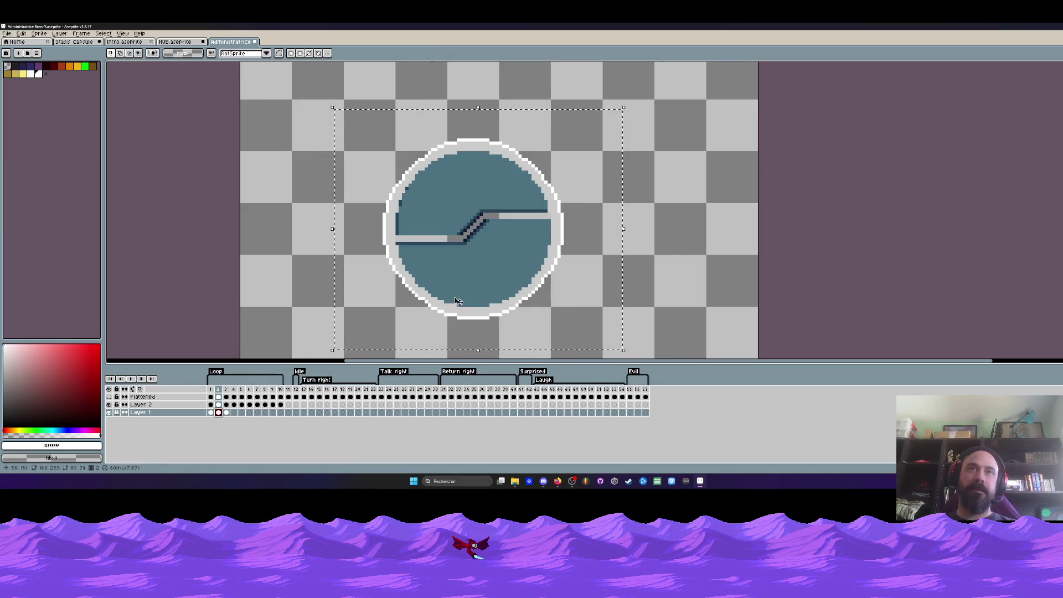
{"action": "key", "text": "ctrl+d"}
{"action": "left_click_drag", "start_coordinate": [221, 412], "coordinate": [227, 413]}
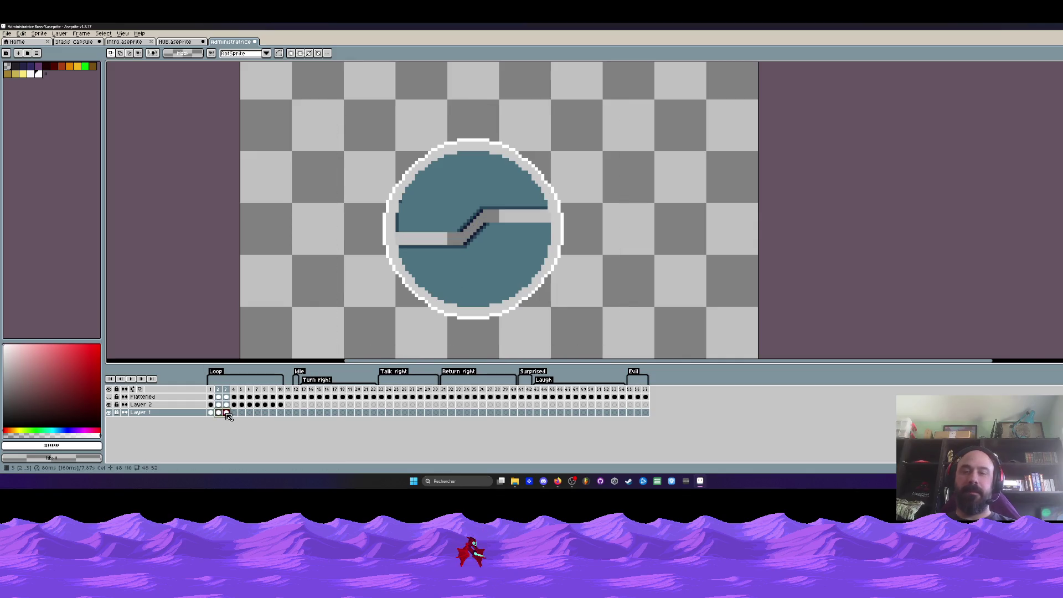
{"action": "key", "text": "ctrl+z"}
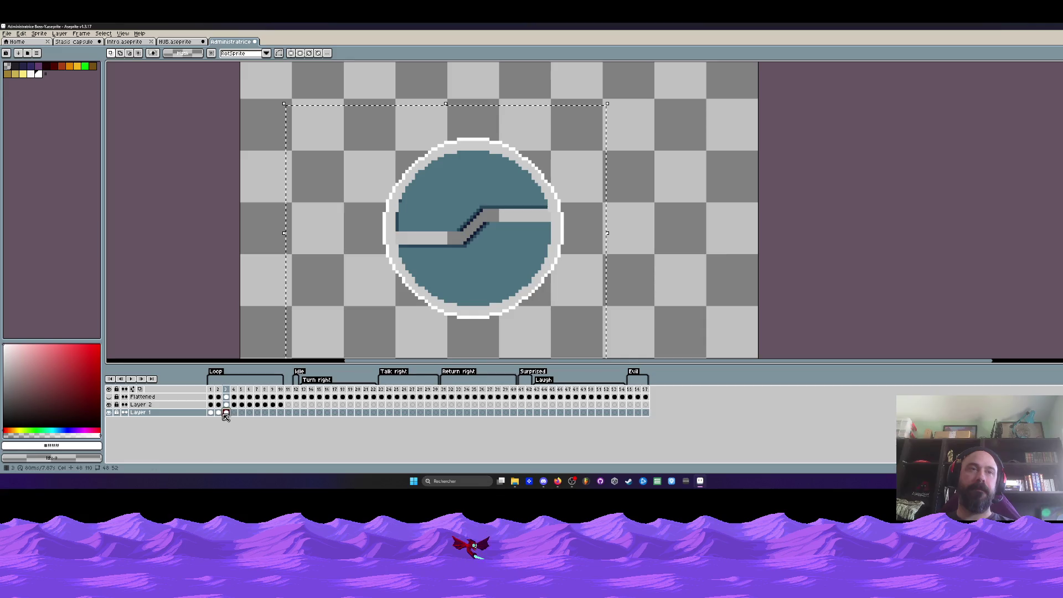
{"action": "left_click", "coordinate": [210, 413]}
{"action": "scroll", "coordinate": [438, 244], "scroll_direction": "up", "scroll_amount": 2}
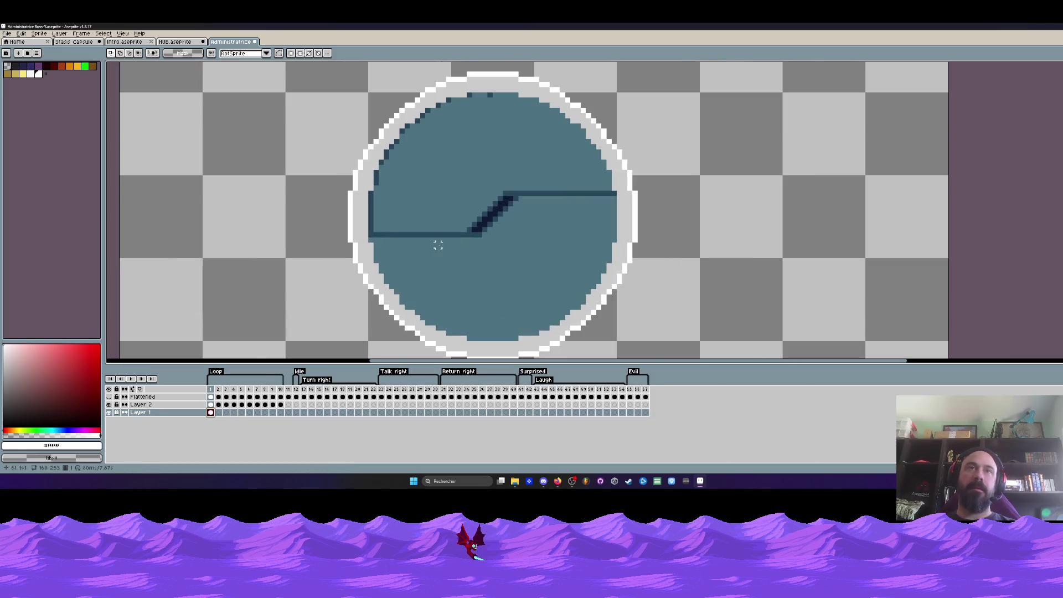
{"action": "scroll", "coordinate": [381, 239], "scroll_direction": "up", "scroll_amount": 1}
{"action": "mouse_move", "coordinate": [390, 231]}
{"action": "left_mouse_down"}
{"action": "mouse_move", "coordinate": [531, 232]}
{"action": "mouse_move", "coordinate": [527, 241]}
{"action": "left_mouse_up"}
Commit the moved line segment and repaint its grey step pixels dark navy and dark teal.
{"action": "key", "text": "Return"}
{"action": "scroll", "coordinate": [523, 235], "scroll_direction": "up", "scroll_amount": 1}
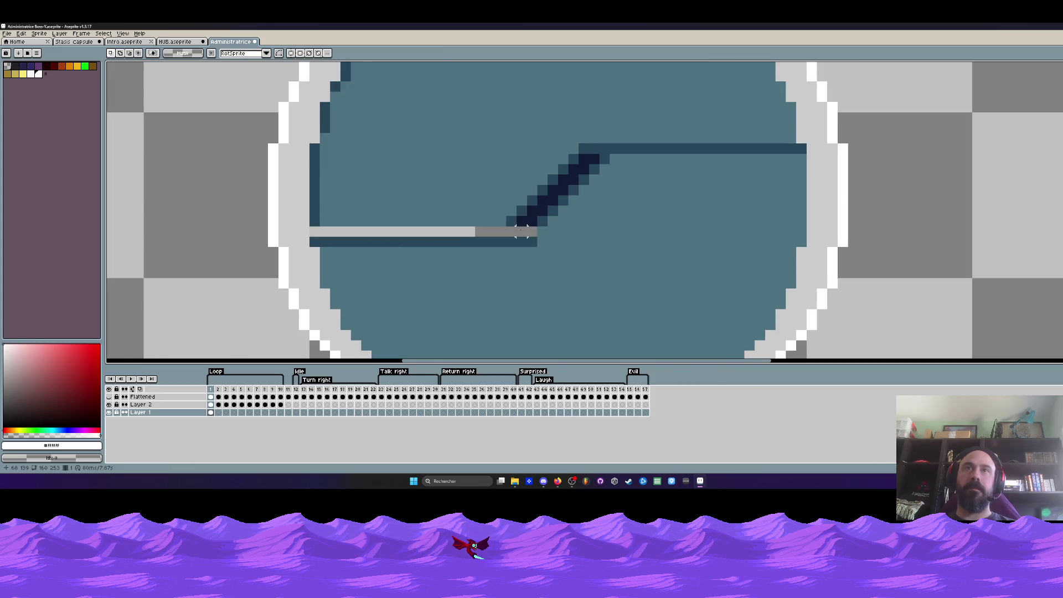
{"action": "key", "text": "b"}
{"action": "left_click", "coordinate": [532, 210], "text": "alt"}
{"action": "scroll", "coordinate": [527, 218], "scroll_direction": "up", "scroll_amount": 1}
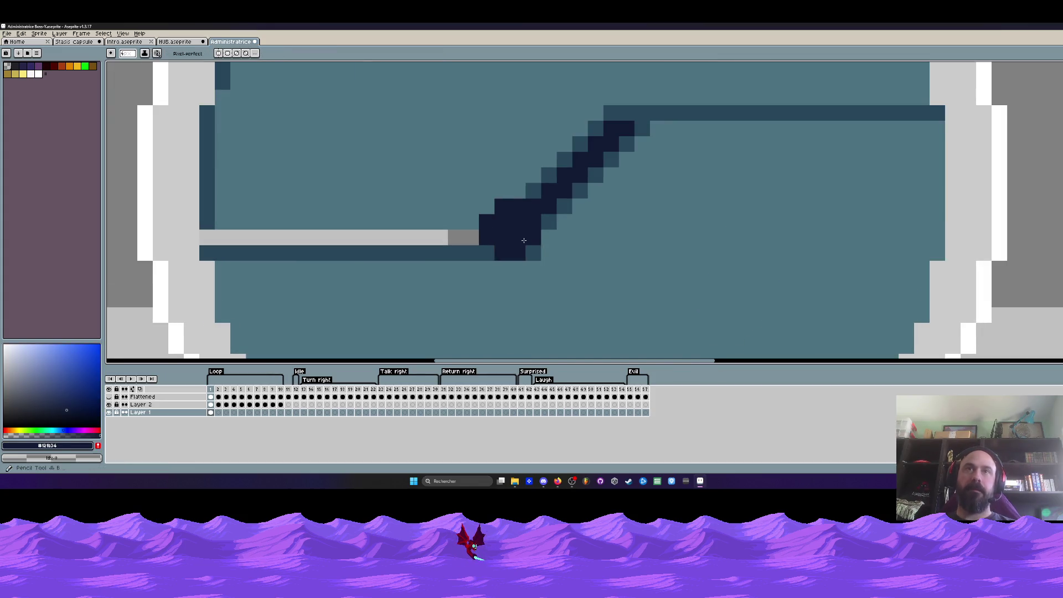
{"action": "key", "text": "alt"}
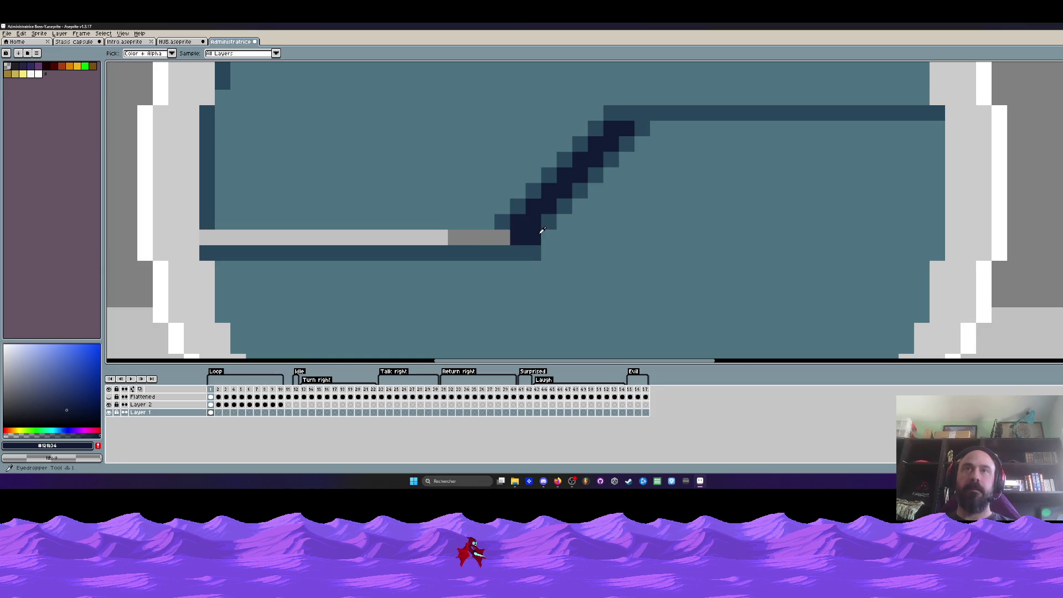
{"action": "left_click", "coordinate": [502, 242]}
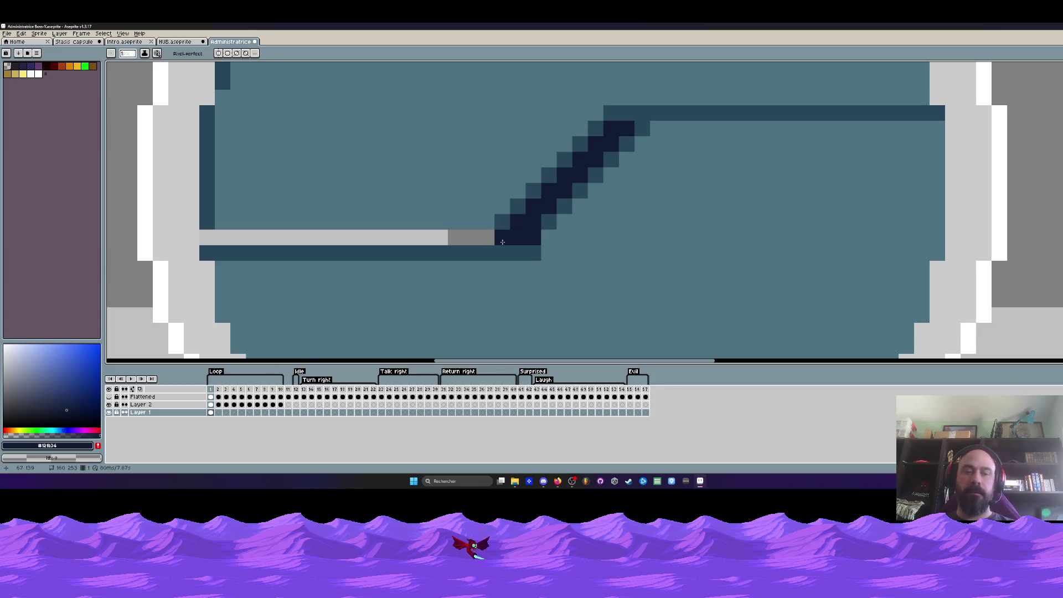
{"action": "left_click", "coordinate": [551, 220], "text": "alt"}
{"action": "left_click_drag", "start_coordinate": [547, 237], "coordinate": [486, 237]}
Paint over the light grey bar with the circle's teal fill and pick the dark teal edge colour.
{"action": "scroll", "coordinate": [512, 266], "scroll_direction": "down", "scroll_amount": 2}
{"action": "scroll", "coordinate": [513, 273], "scroll_direction": "up", "scroll_amount": 1}
{"action": "key", "text": "alt"}
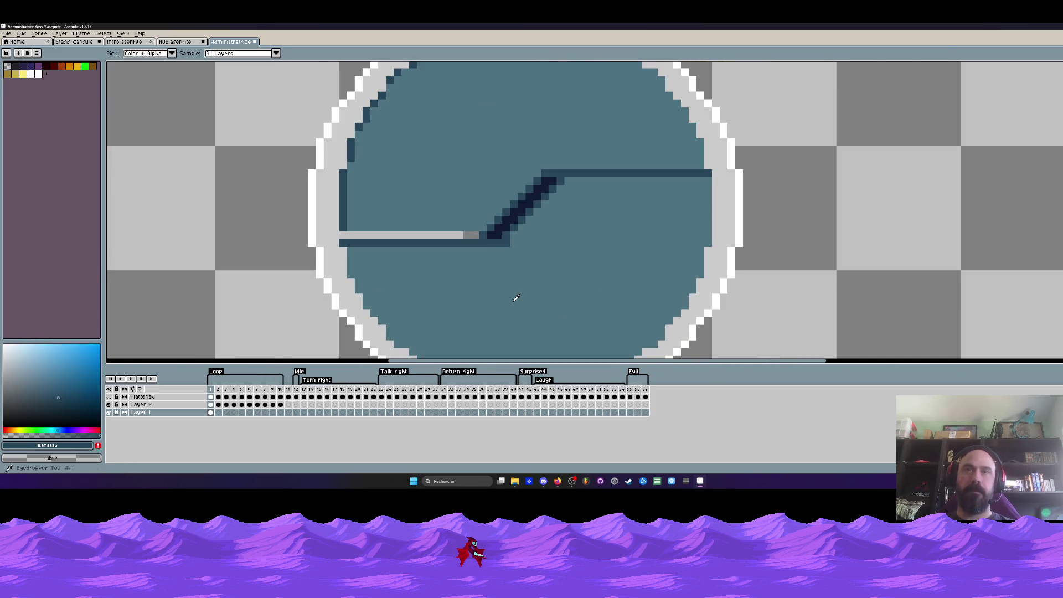
{"action": "left_click", "coordinate": [516, 298], "text": "alt"}
{"action": "left_click", "coordinate": [461, 236]}
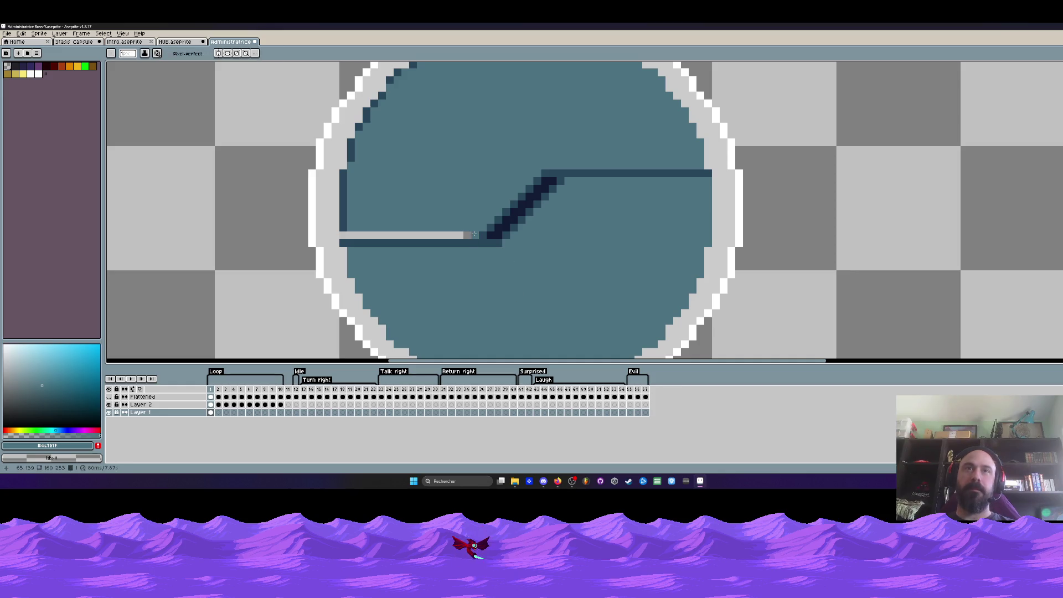
{"action": "left_click_drag", "start_coordinate": [474, 234], "coordinate": [351, 233]}
{"action": "key", "text": "u"}
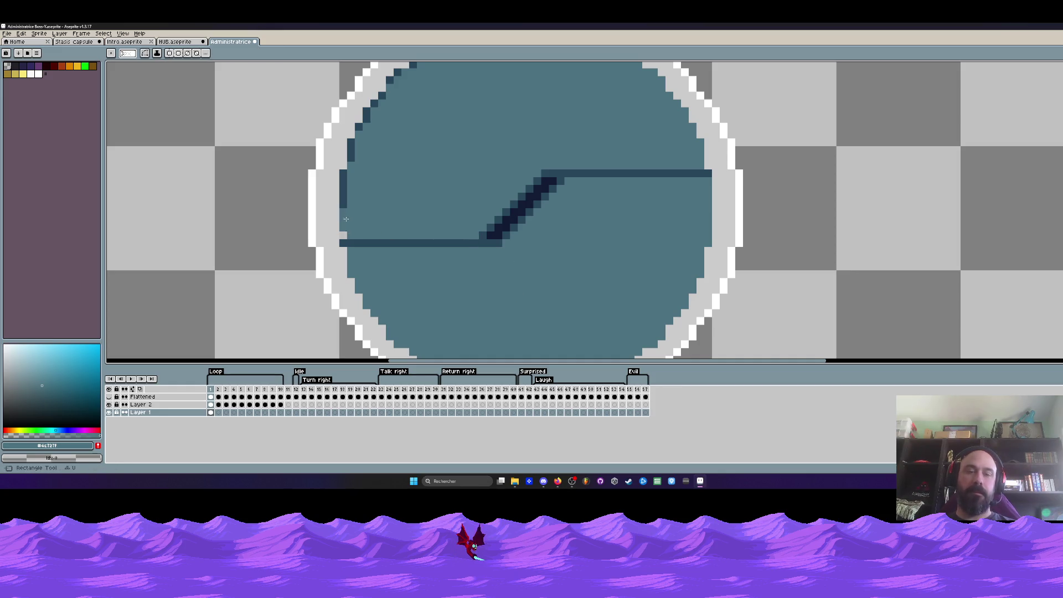
{"action": "left_click", "coordinate": [343, 216], "text": "alt"}
{"action": "key", "text": "b"}
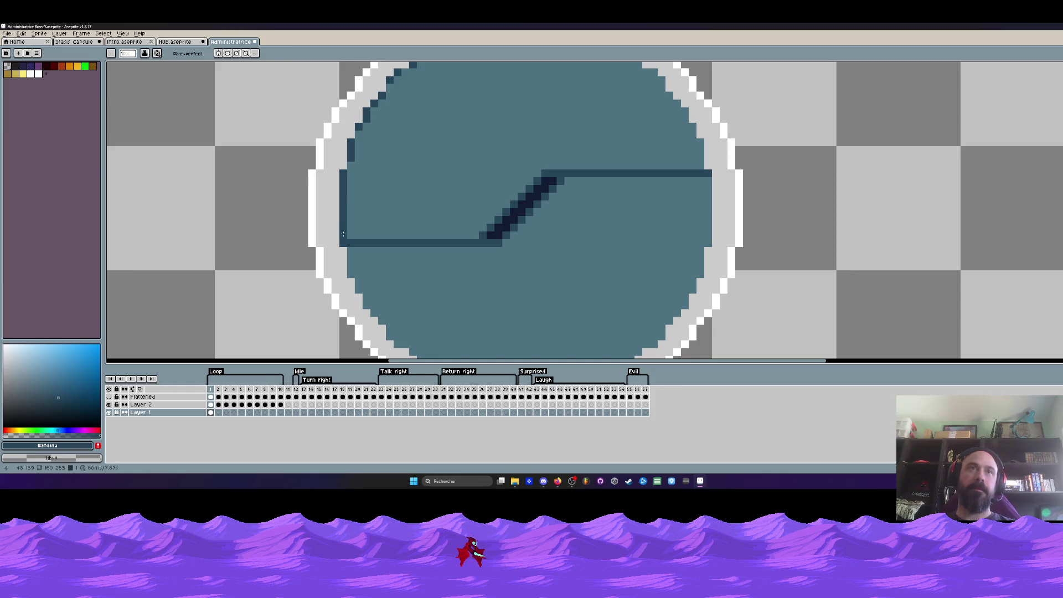
{"action": "scroll", "coordinate": [357, 145], "scroll_direction": "down", "scroll_amount": 2}
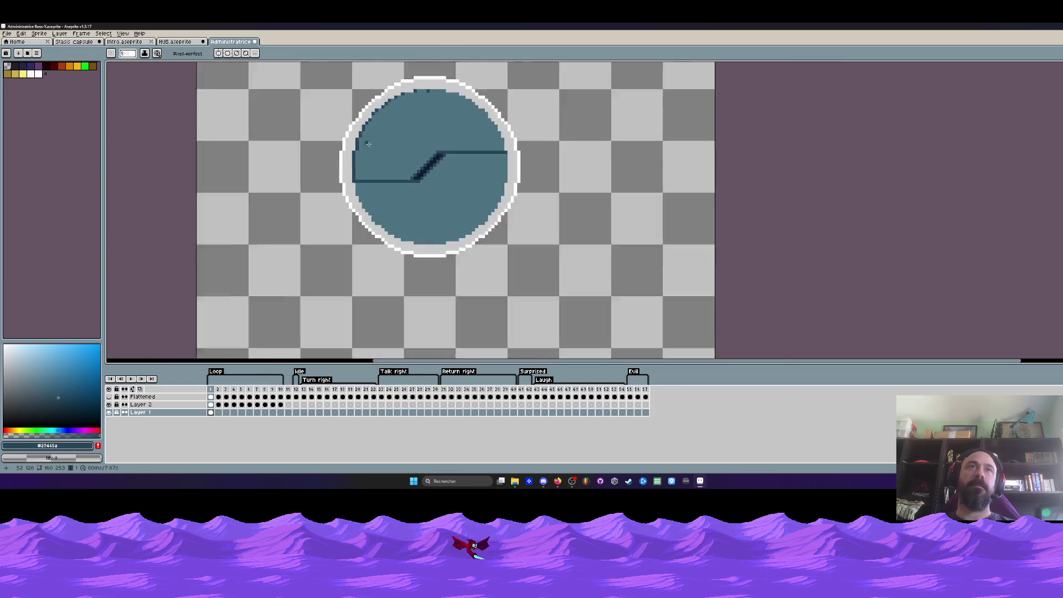
Sample light grey #cccccc from the ring and undo the last pencil stroke on the circle.
{"action": "scroll", "coordinate": [359, 142], "scroll_direction": "down", "scroll_amount": 1}
{"action": "scroll", "coordinate": [366, 136], "scroll_direction": "up", "scroll_amount": 2}
{"action": "scroll", "coordinate": [365, 130], "scroll_direction": "up", "scroll_amount": 1}
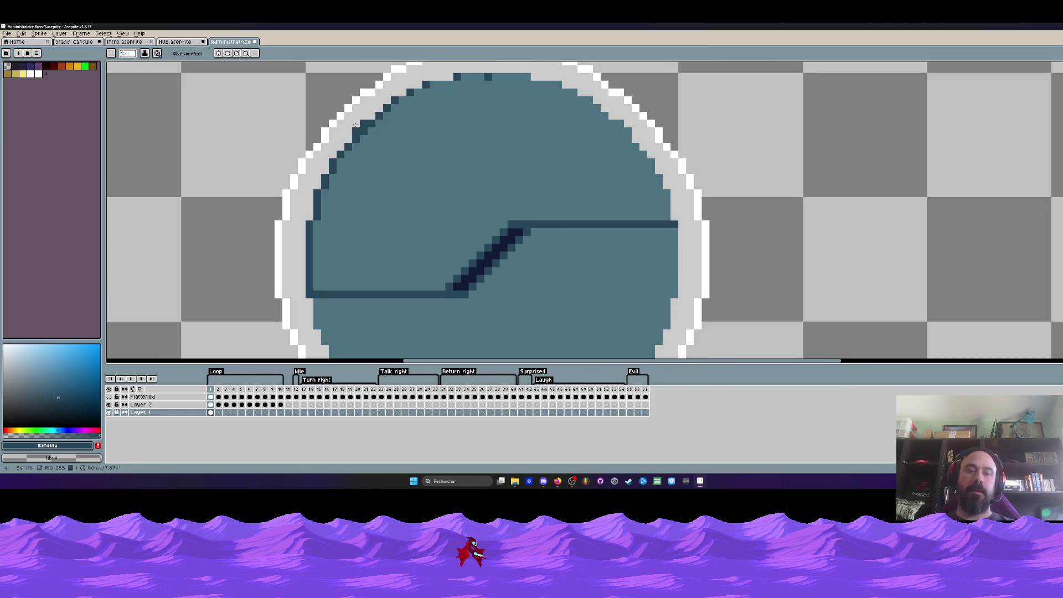
{"action": "left_click", "coordinate": [355, 126], "text": "alt"}
{"action": "scroll", "coordinate": [354, 125], "scroll_direction": "up", "scroll_amount": 1}
{"action": "scroll", "coordinate": [336, 145], "scroll_direction": "down", "scroll_amount": 2}
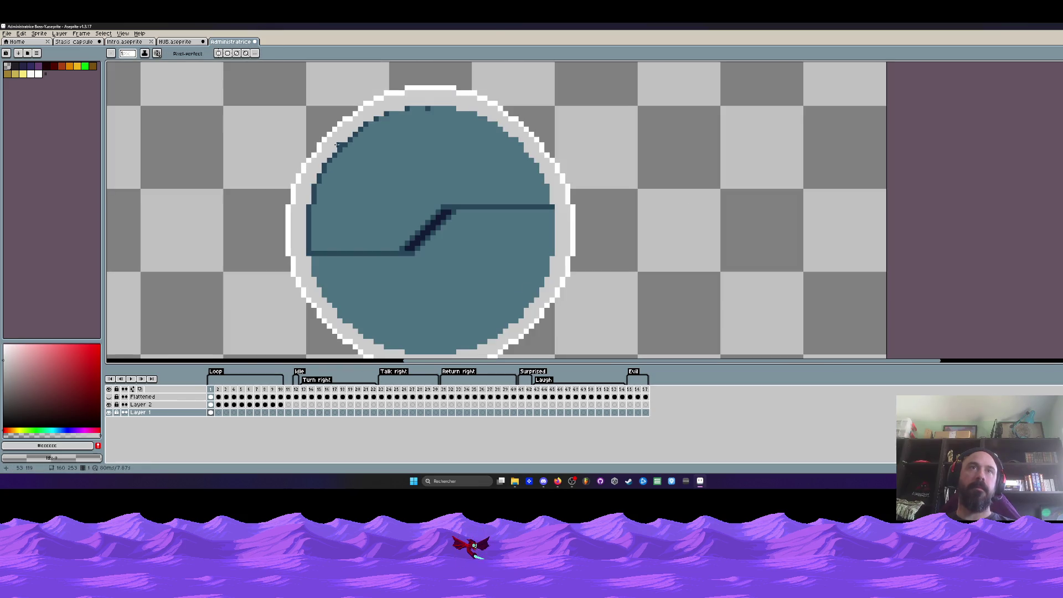
{"action": "scroll", "coordinate": [340, 145], "scroll_direction": "down", "scroll_amount": 2}
{"action": "scroll", "coordinate": [388, 167], "scroll_direction": "down", "scroll_amount": 1}
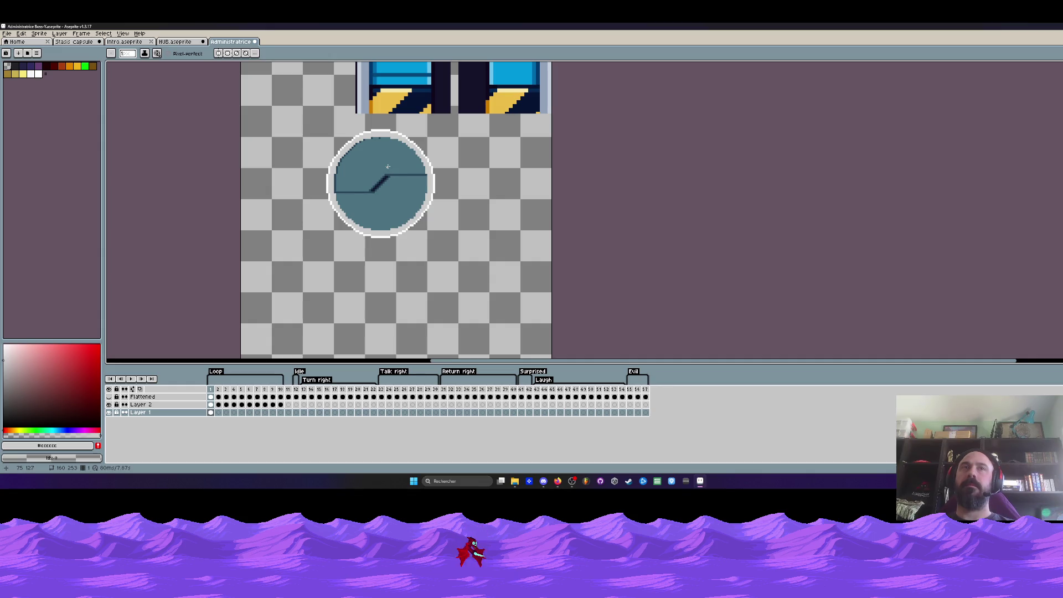
{"action": "key", "text": "ctrl+z"}
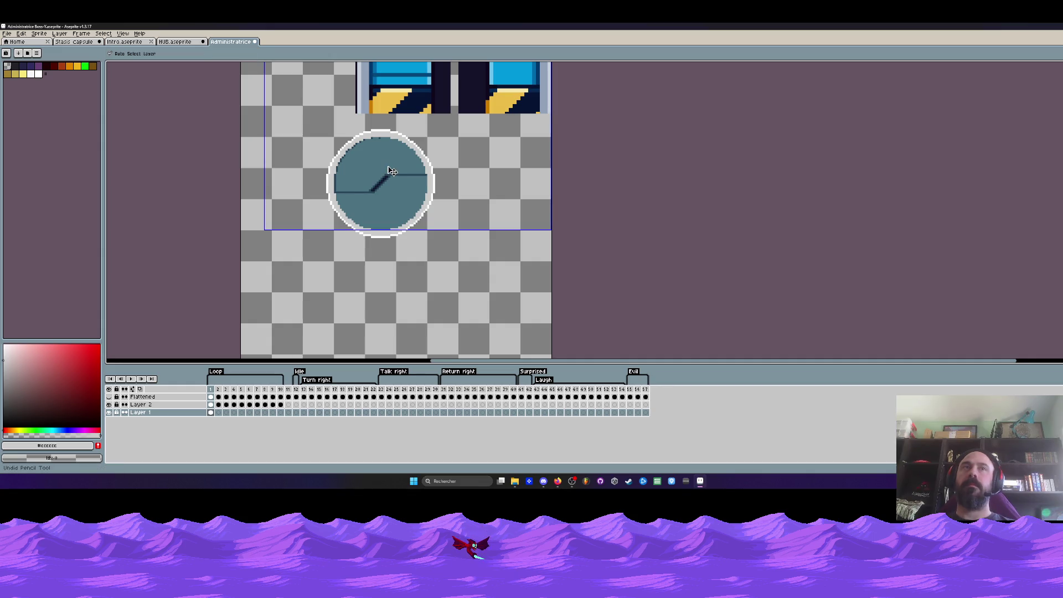
{"action": "scroll", "coordinate": [361, 169], "scroll_direction": "down", "scroll_amount": 1}
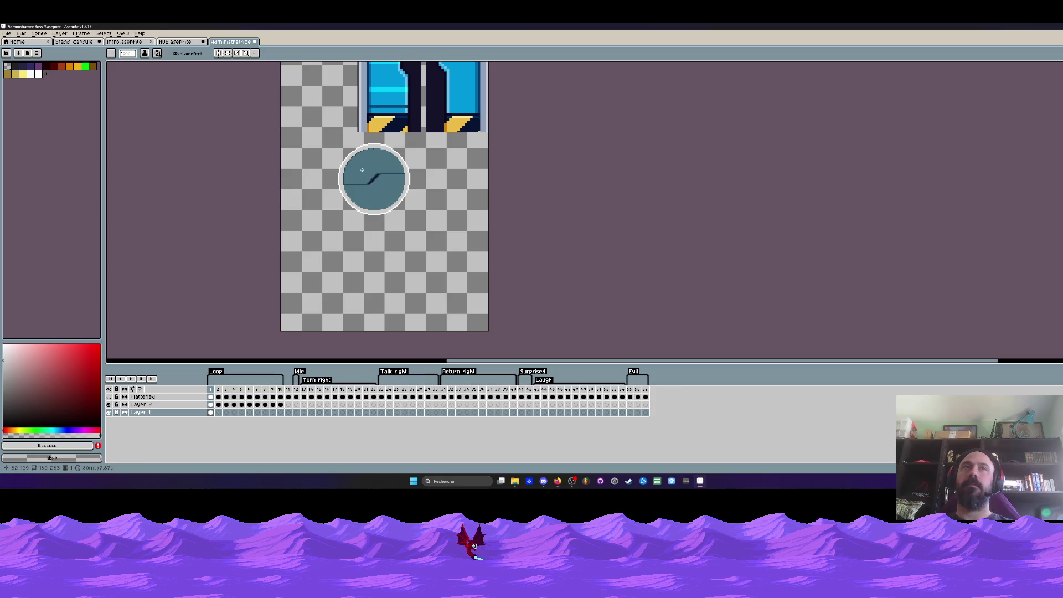
{"action": "scroll", "coordinate": [361, 170], "scroll_direction": "up", "scroll_amount": 1}
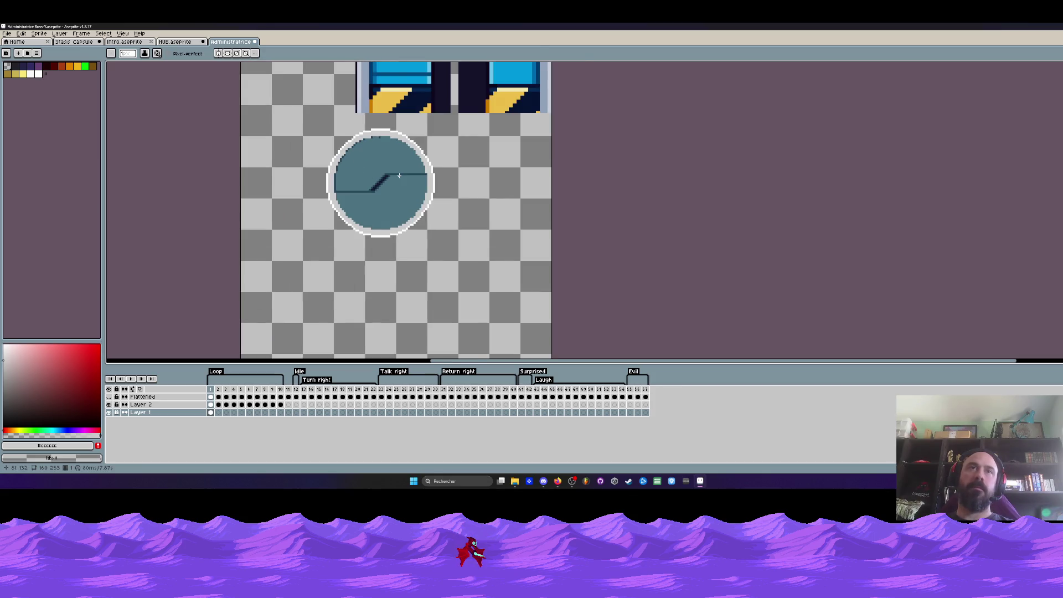
{"action": "scroll", "coordinate": [398, 176], "scroll_direction": "up", "scroll_amount": 1}
{"action": "scroll", "coordinate": [319, 205], "scroll_direction": "up", "scroll_amount": 1}
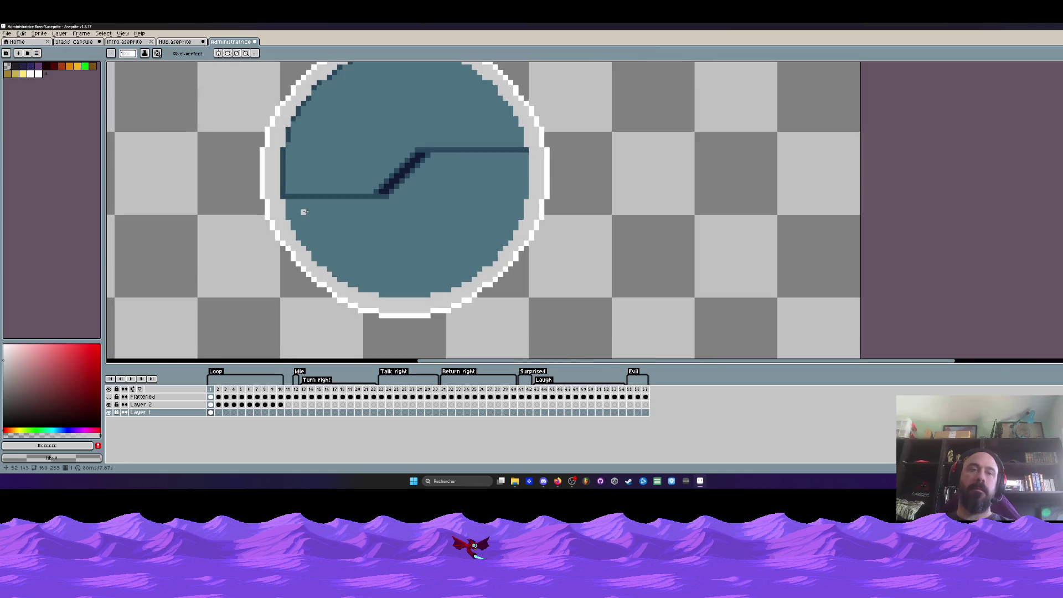
{"action": "key", "text": "alt"}
Lasso the circle's lower half along the stepped line in frame 1 and nudge it apart.
{"action": "key", "text": "q"}
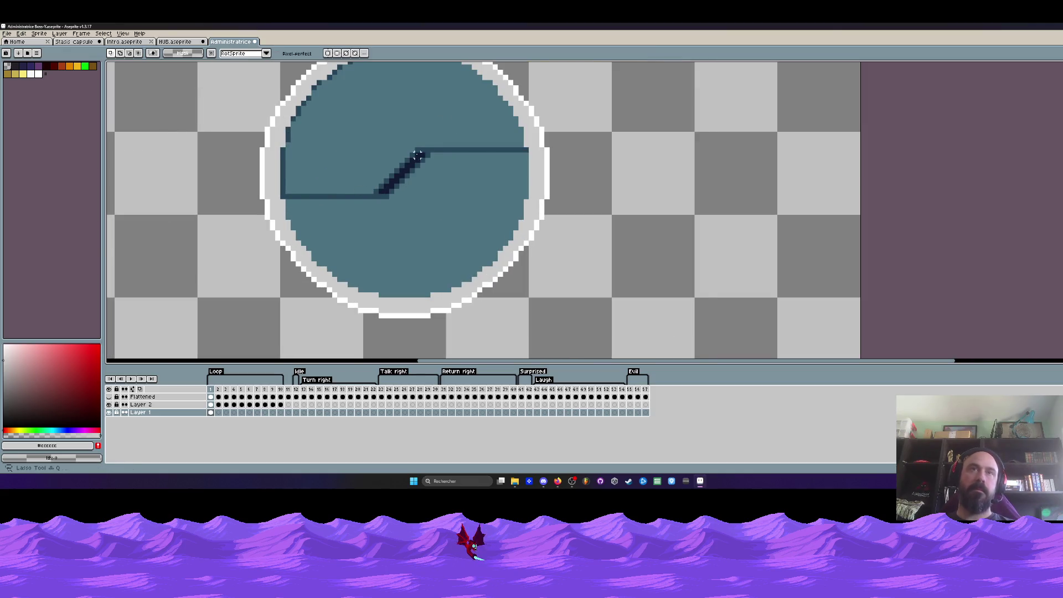
{"action": "scroll", "coordinate": [418, 161], "scroll_direction": "up", "scroll_amount": 2}
{"action": "mouse_move", "coordinate": [418, 150]}
{"action": "left_mouse_down"}
{"action": "mouse_move", "coordinate": [658, 137]}
{"action": "mouse_move", "coordinate": [369, 125]}
{"action": "left_mouse_up"}
{"action": "scroll", "coordinate": [639, 150], "scroll_direction": "down", "scroll_amount": 2}
{"action": "scroll", "coordinate": [354, 235], "scroll_direction": "up", "scroll_amount": 2}
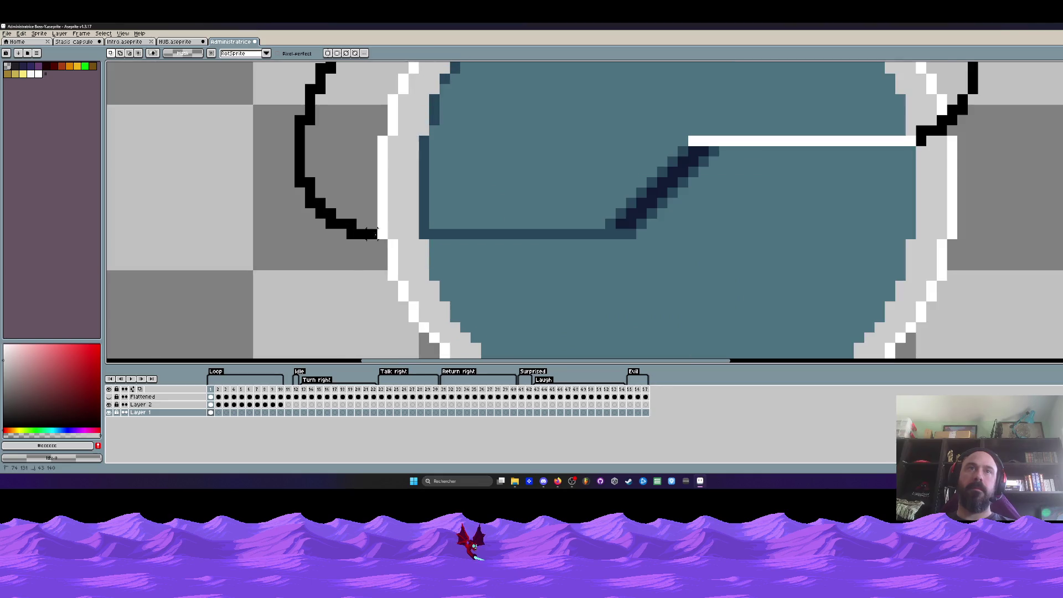
{"action": "left_click_drag", "start_coordinate": [330, 192], "coordinate": [600, 227]}
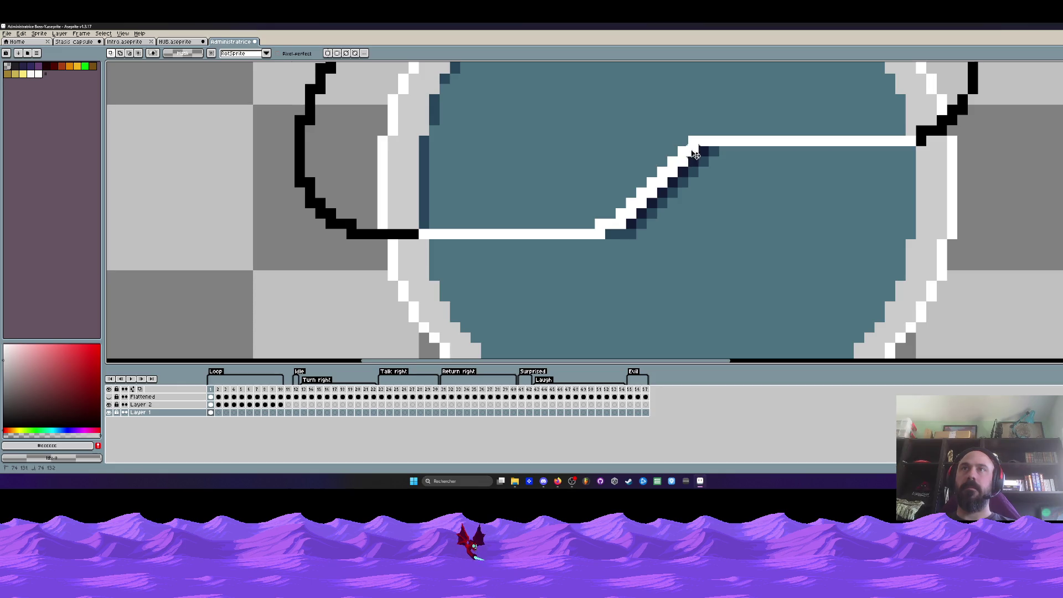
{"action": "scroll", "coordinate": [695, 154], "scroll_direction": "down", "scroll_amount": 3}
{"action": "scroll", "coordinate": [694, 152], "scroll_direction": "up", "scroll_amount": 1}
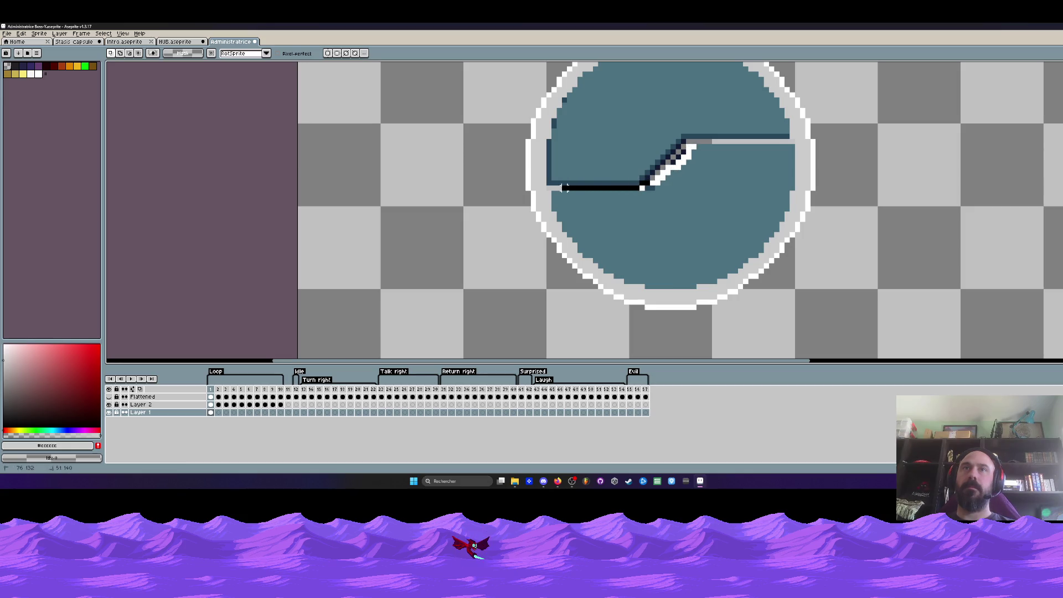
{"action": "left_click_drag", "start_coordinate": [565, 187], "coordinate": [854, 169]}
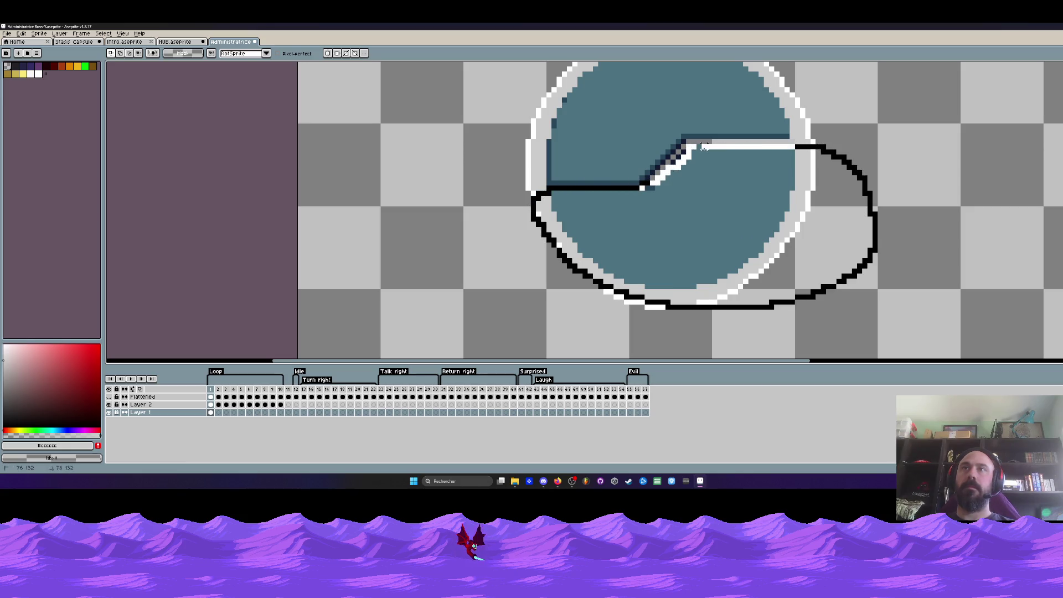
{"action": "left_click_drag", "start_coordinate": [675, 152], "coordinate": [676, 155]}
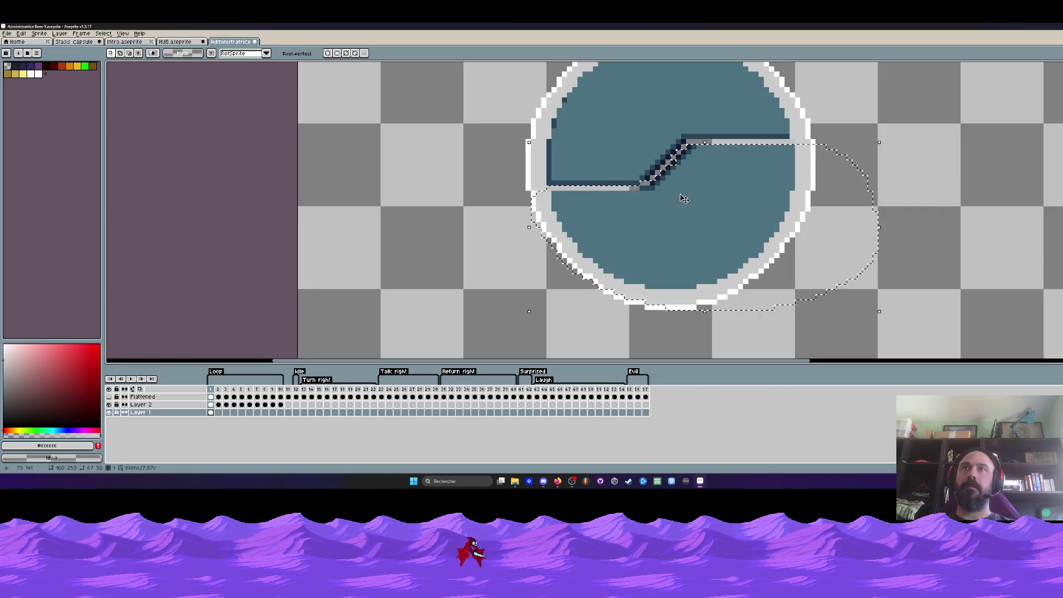
{"action": "key", "text": "ctrl+d"}
Paste the circle into frame 2 and push its lower half further apart.
{"action": "scroll", "coordinate": [675, 163], "scroll_direction": "down", "scroll_amount": 1}
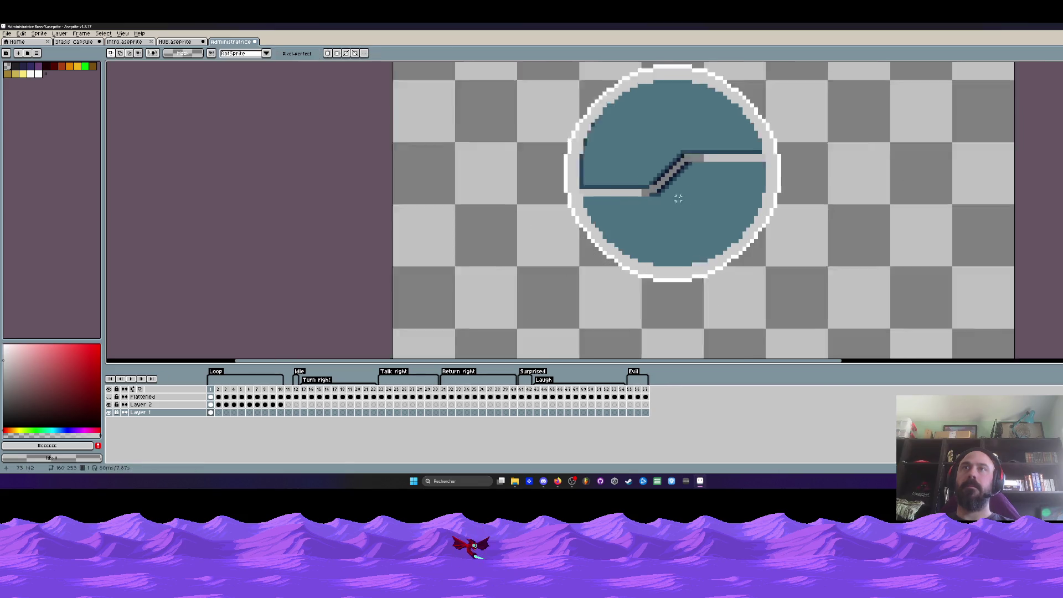
{"action": "scroll", "coordinate": [675, 164], "scroll_direction": "down", "scroll_amount": 1}
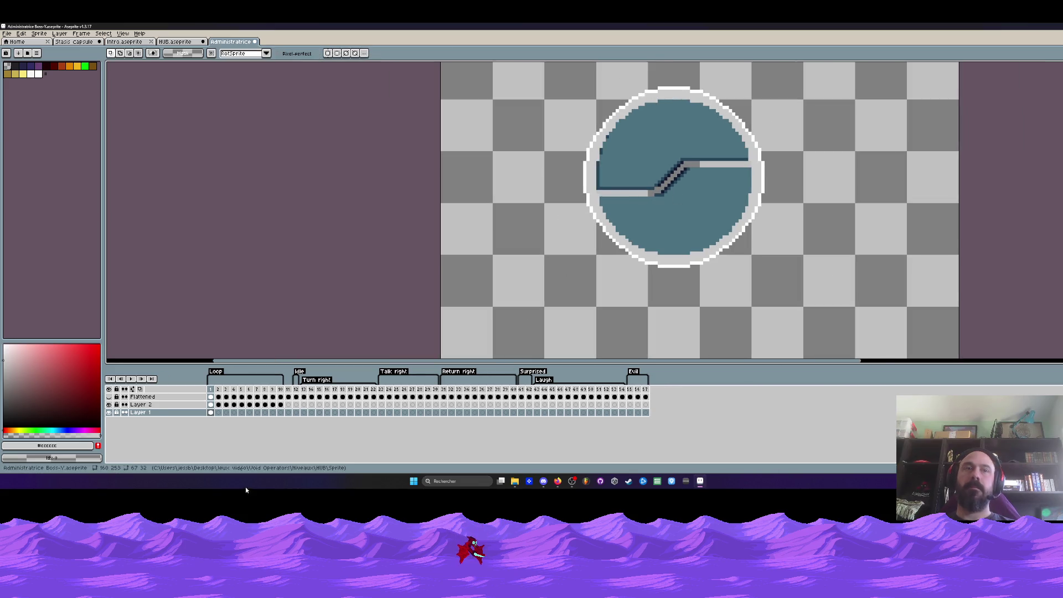
{"action": "left_click", "coordinate": [219, 412]}
{"action": "key", "text": "ctrl+v"}
{"action": "scroll", "coordinate": [636, 156], "scroll_direction": "up", "scroll_amount": 1}
{"action": "key", "text": "q"}
{"action": "mouse_move", "coordinate": [668, 188]}
{"action": "left_mouse_down"}
{"action": "mouse_move", "coordinate": [727, 181]}
{"action": "mouse_move", "coordinate": [875, 312]}
{"action": "mouse_move", "coordinate": [725, 183]}
{"action": "left_mouse_up"}
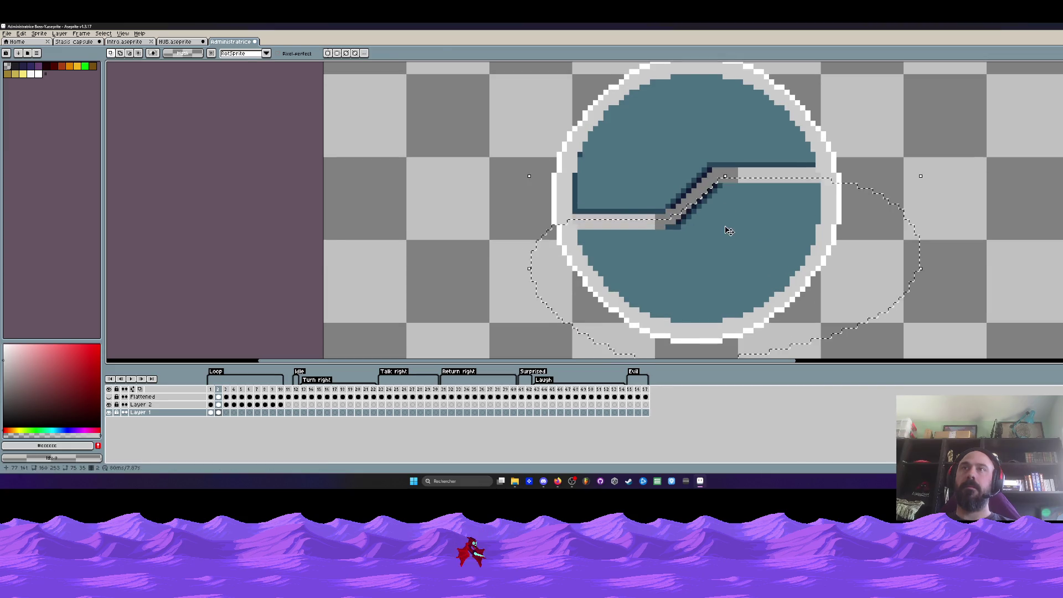
{"action": "key", "text": "ctrl+d"}
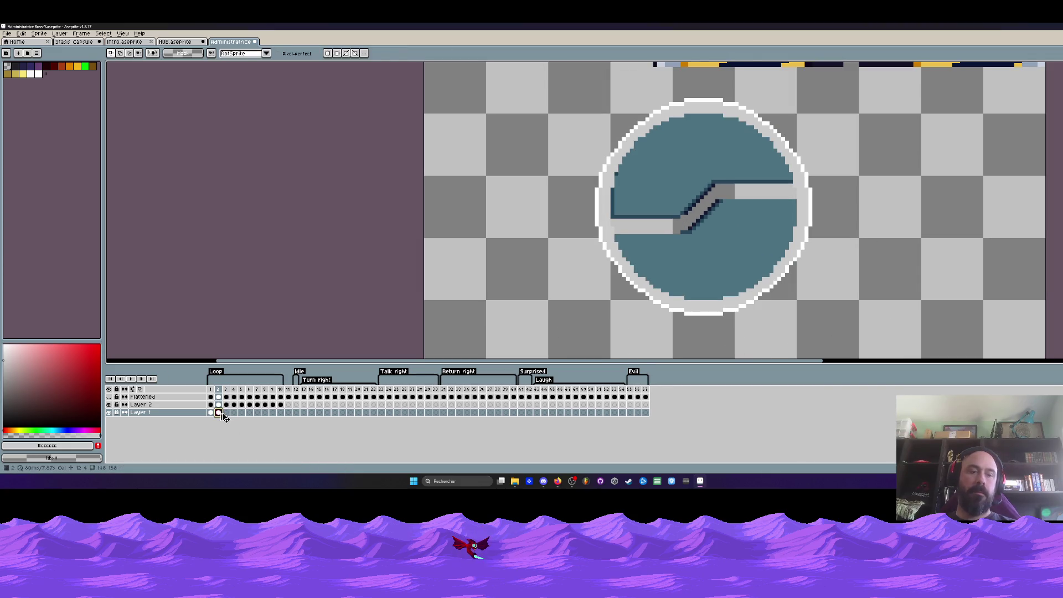
Paste the split circle into frame 3 and move its lower half down a couple of pixels.
{"action": "left_click", "coordinate": [226, 412]}
{"action": "key", "text": "ctrl+v"}
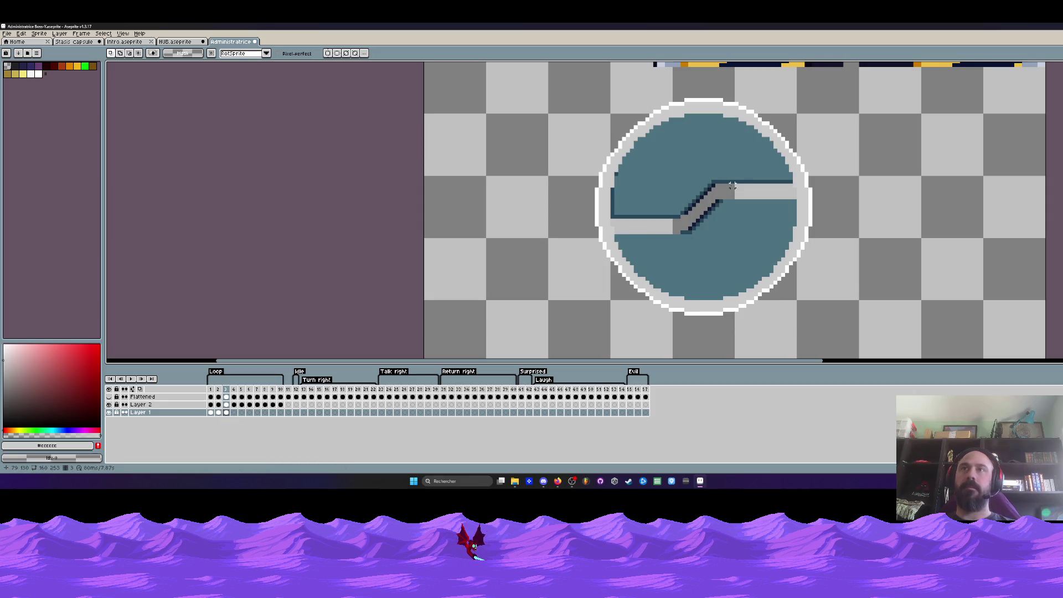
{"action": "left_click_drag", "start_coordinate": [670, 227], "coordinate": [730, 181]}
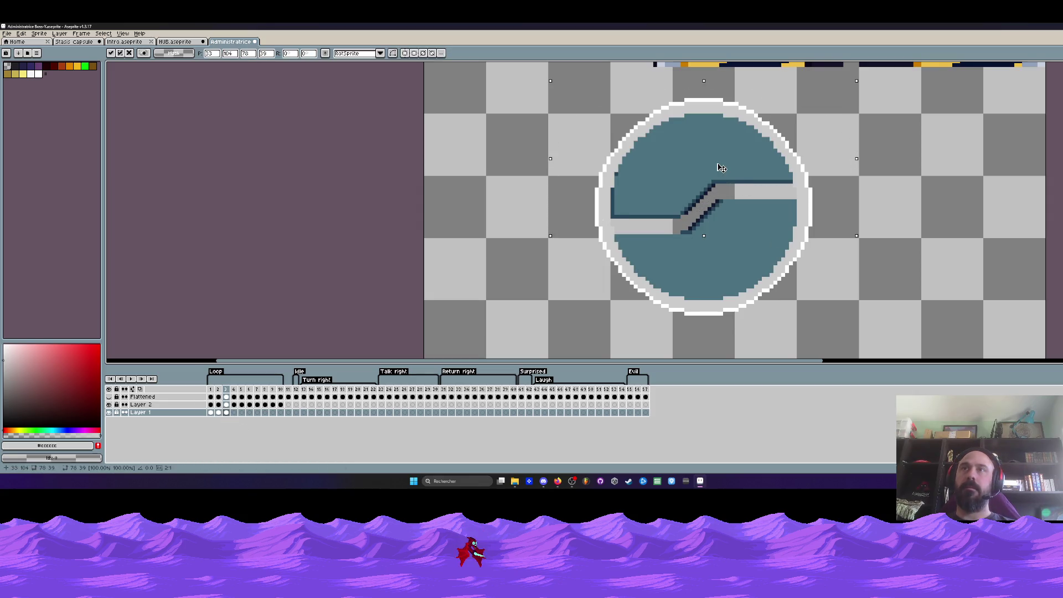
{"action": "left_click_drag", "start_coordinate": [722, 192], "coordinate": [775, 188]}
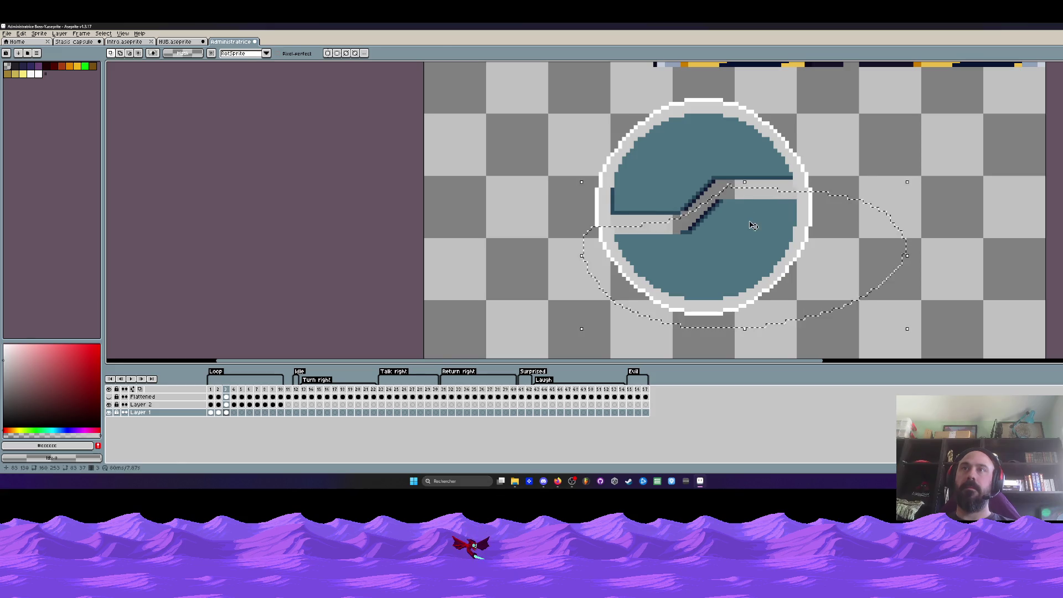
{"action": "left_click_drag", "start_coordinate": [751, 225], "coordinate": [751, 232]}
{"action": "key", "text": "Return"}
Step through the loop frames to review the widening gap.
{"action": "scroll", "coordinate": [749, 230], "scroll_direction": "down", "scroll_amount": 1}
{"action": "key", "text": "Right"}
{"action": "key", "text": "Right"}
{"action": "scroll", "coordinate": [740, 215], "scroll_direction": "up", "scroll_amount": 1}
{"action": "left_click_drag", "start_coordinate": [718, 217], "coordinate": [758, 234]}
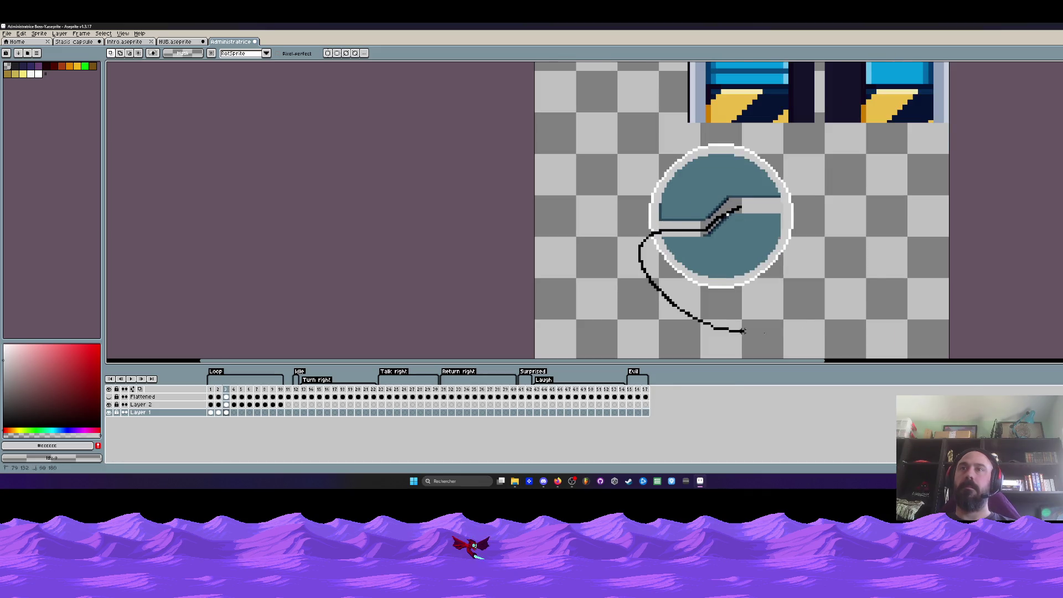
{"action": "scroll", "coordinate": [755, 223], "scroll_direction": "down", "scroll_amount": 2}
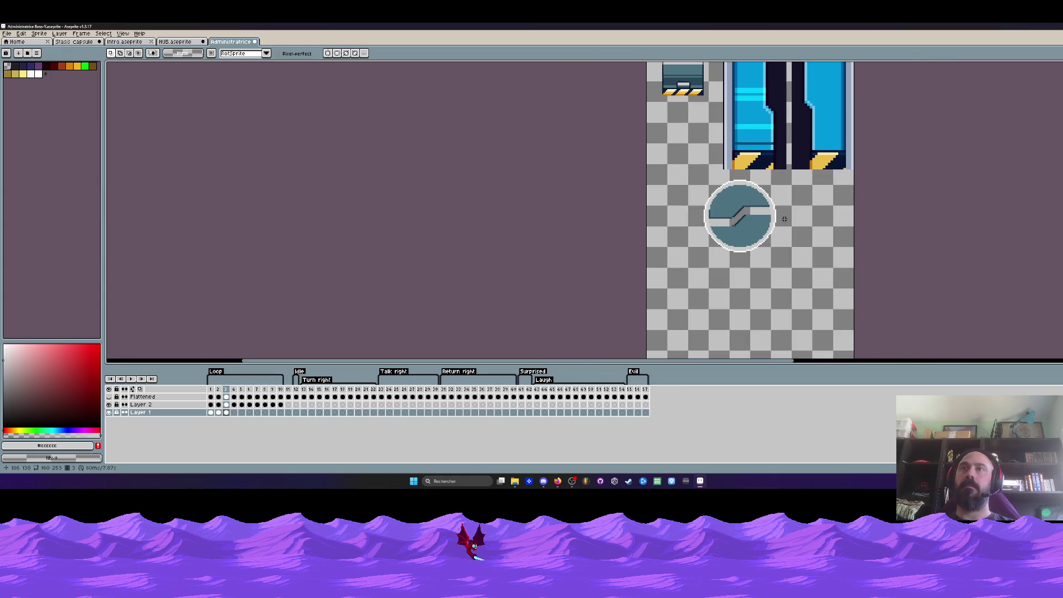
{"action": "key", "text": "Left"}
{"action": "key", "text": "Left"}
{"action": "key", "text": "Left"}
{"action": "key", "text": "Right"}
{"action": "key", "text": "Right"}
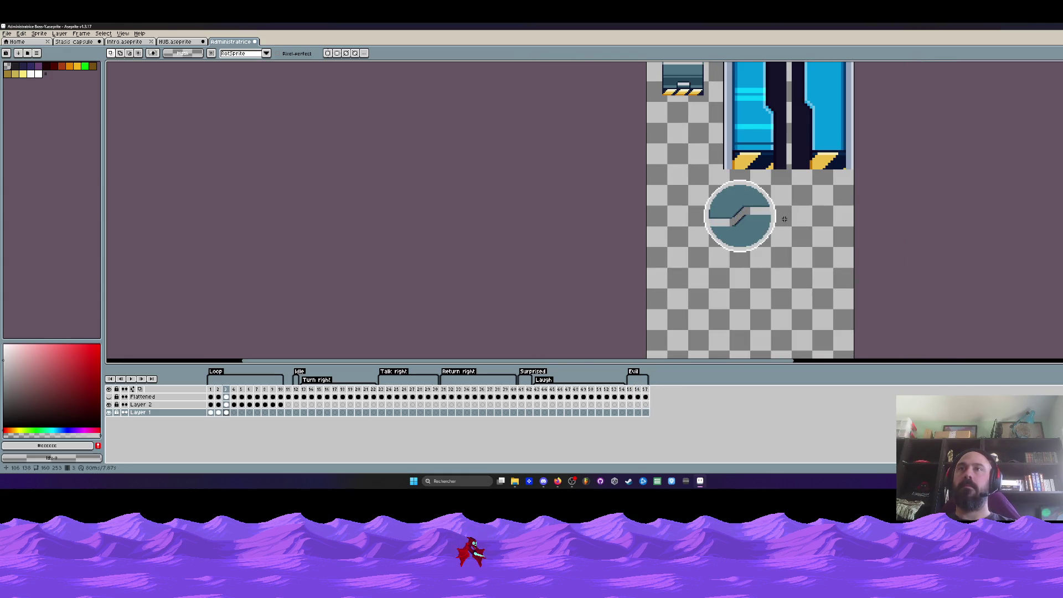
{"action": "scroll", "coordinate": [784, 219], "scroll_direction": "up", "scroll_amount": 1}
{"action": "scroll", "coordinate": [784, 219], "scroll_direction": "up", "scroll_amount": 1}
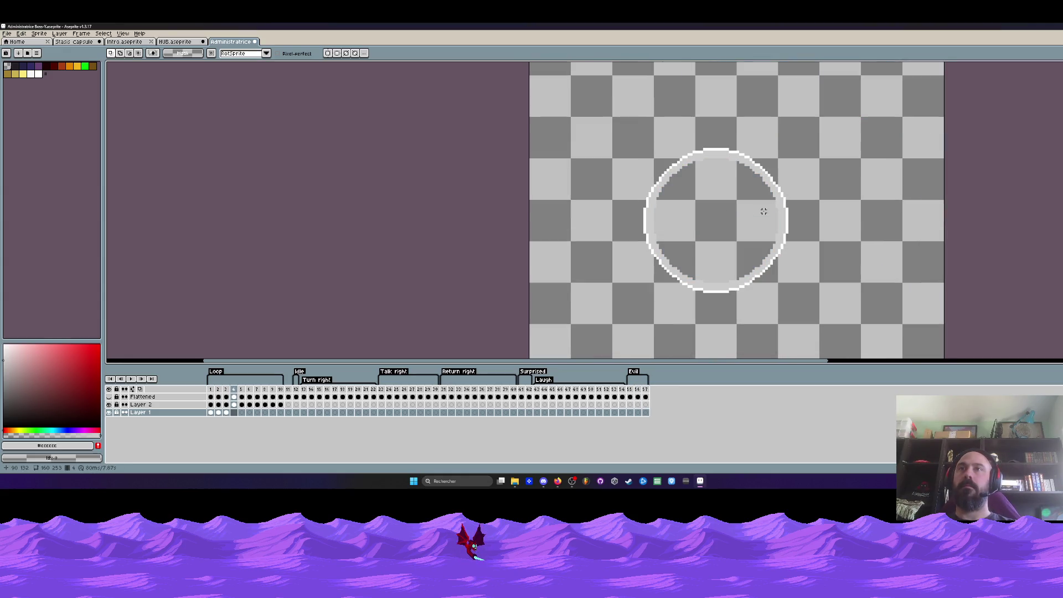
In frame 4, move the lower half further apart and compare it against frame 5.
{"action": "left_click", "coordinate": [234, 413]}
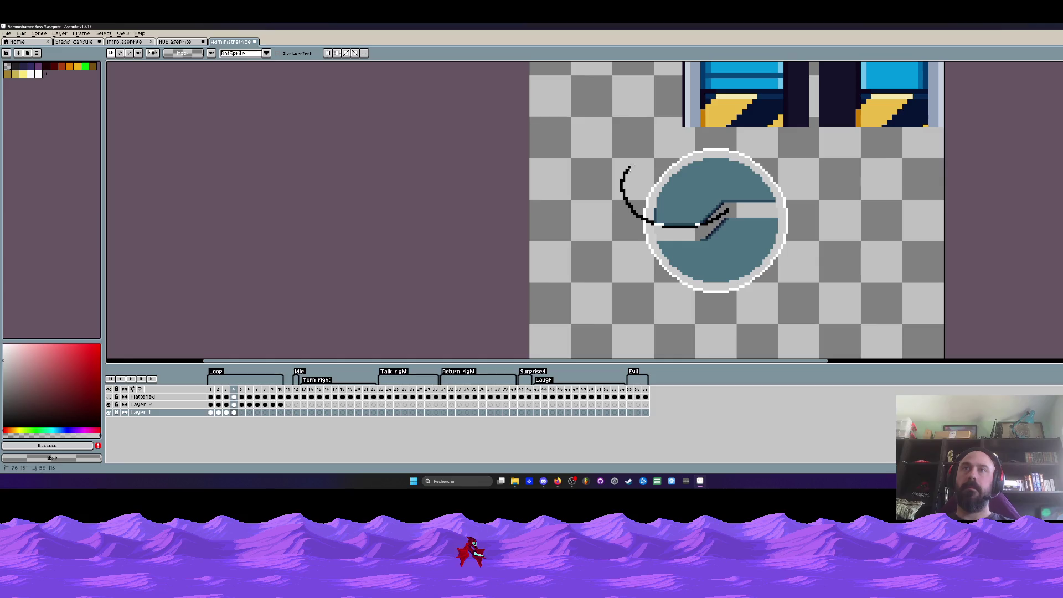
{"action": "left_click_drag", "start_coordinate": [733, 205], "coordinate": [717, 219]}
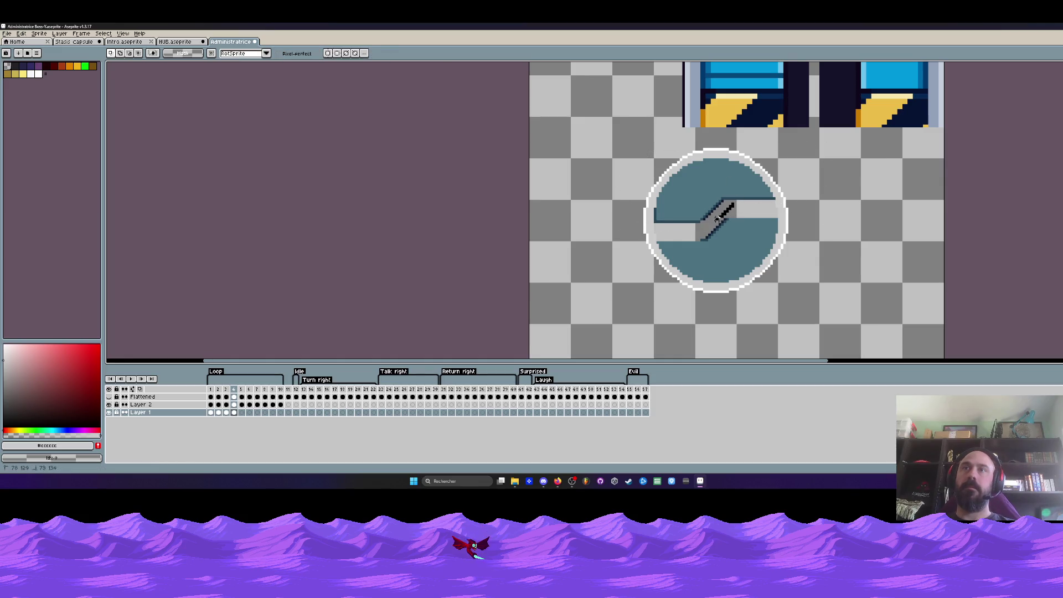
{"action": "left_click_drag", "start_coordinate": [808, 268], "coordinate": [809, 266]}
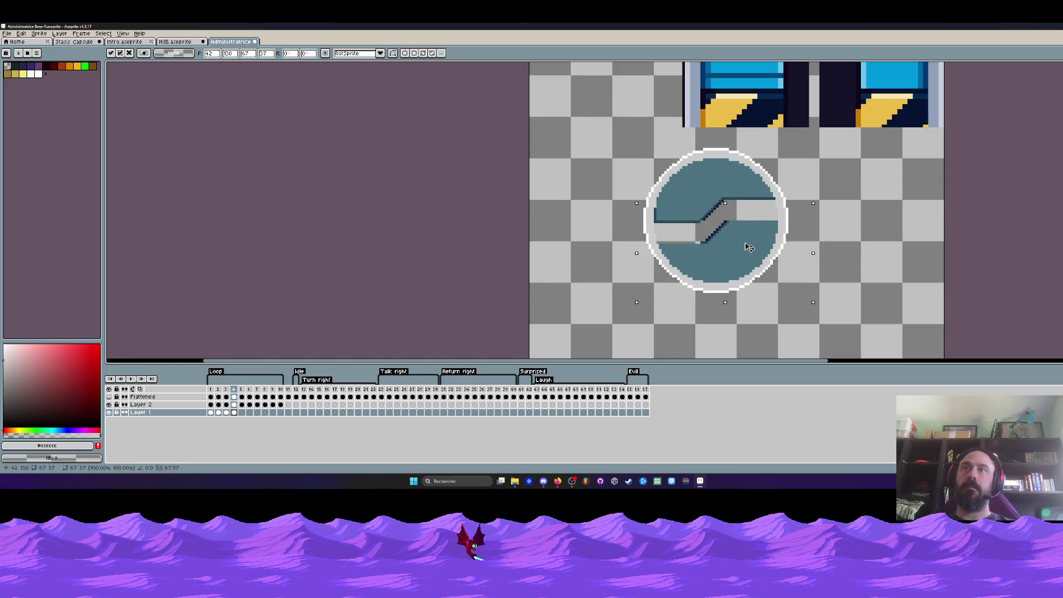
{"action": "key", "text": "Return"}
{"action": "left_click", "coordinate": [241, 413]}
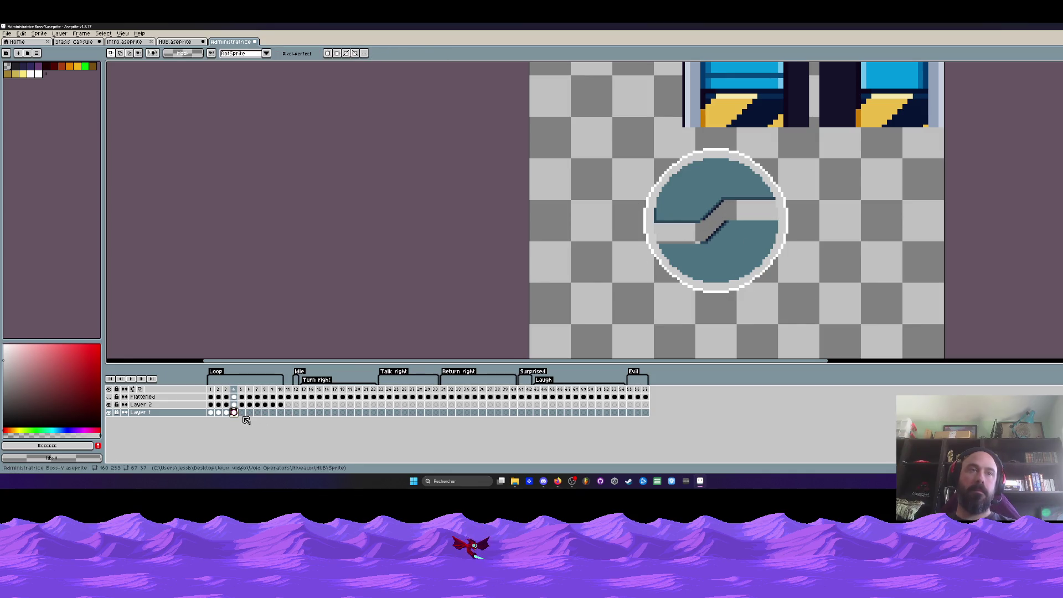
{"action": "left_click", "coordinate": [241, 412]}
{"action": "left_click", "coordinate": [234, 412]}
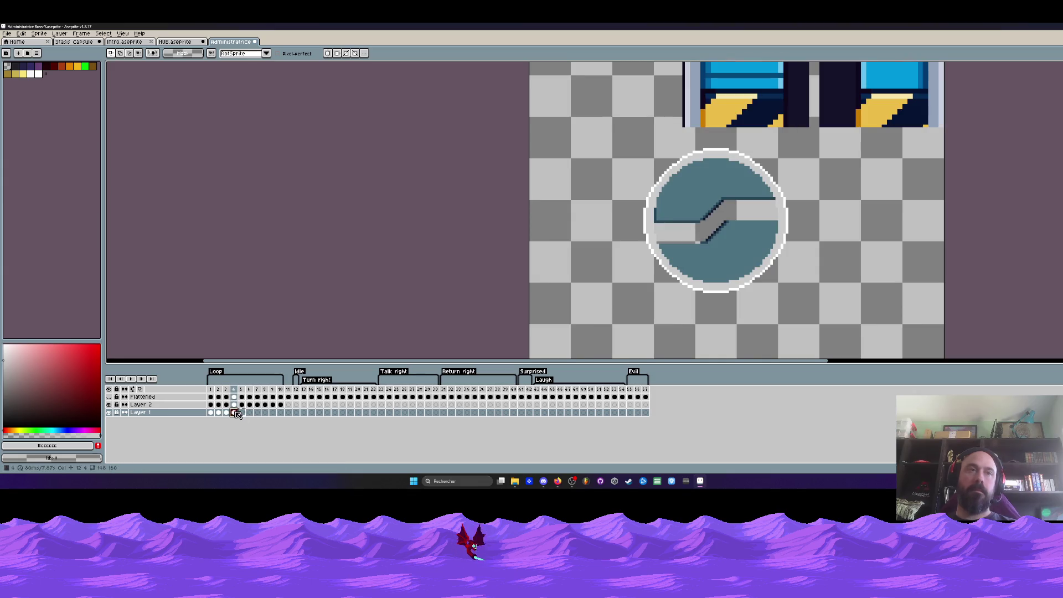
{"action": "left_click", "coordinate": [241, 412]}
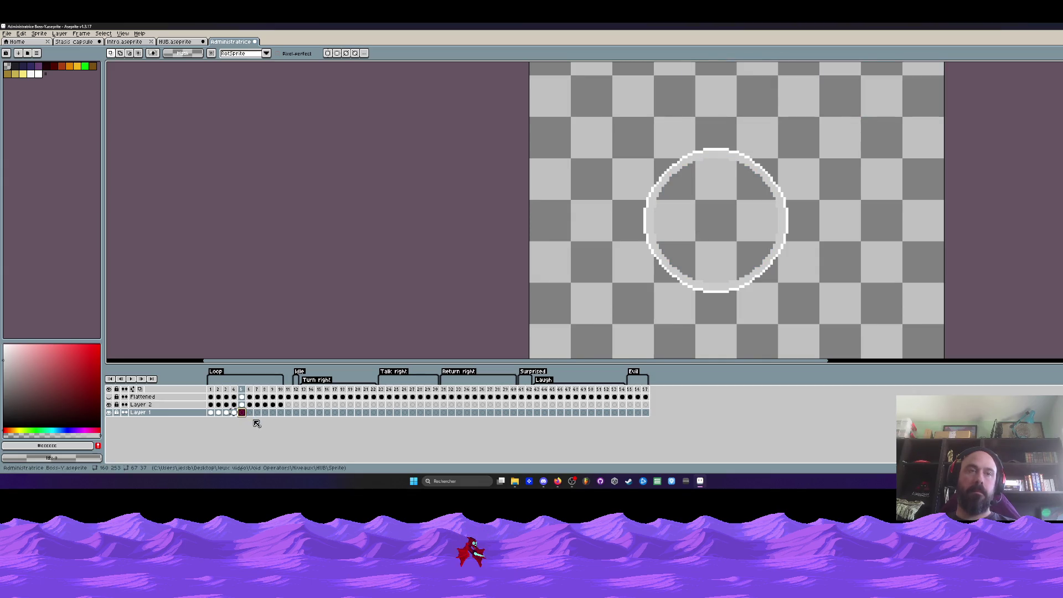
On frame 6, lasso parts of the circle and move them apart.
{"action": "left_click", "coordinate": [249, 413]}
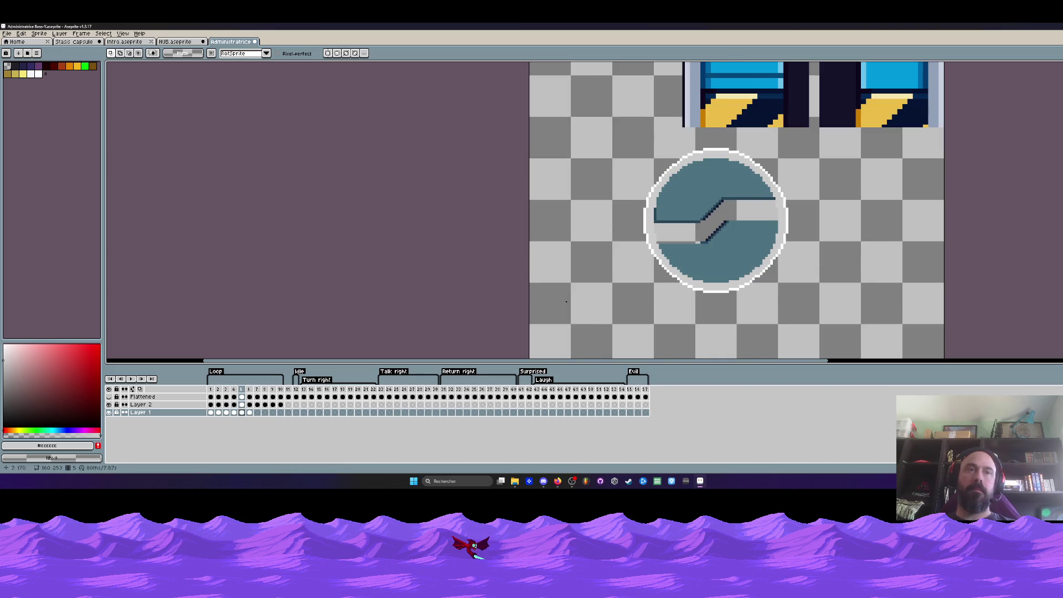
{"action": "left_click_drag", "start_coordinate": [671, 232], "coordinate": [808, 201]}
{"action": "mouse_move", "coordinate": [702, 223]}
{"action": "left_mouse_down"}
{"action": "mouse_move", "coordinate": [702, 200]}
{"action": "mouse_move", "coordinate": [632, 275]}
{"action": "left_mouse_up"}
{"action": "key", "text": "Return"}
{"action": "left_click_drag", "start_coordinate": [783, 206], "coordinate": [778, 204]}
{"action": "left_click", "coordinate": [730, 245]}
{"action": "key", "text": "Return"}
On the next frame, nudge the upper half upward and shift the lower half.
{"action": "key", "text": "Right"}
{"action": "left_click_drag", "start_coordinate": [591, 200], "coordinate": [802, 204]}
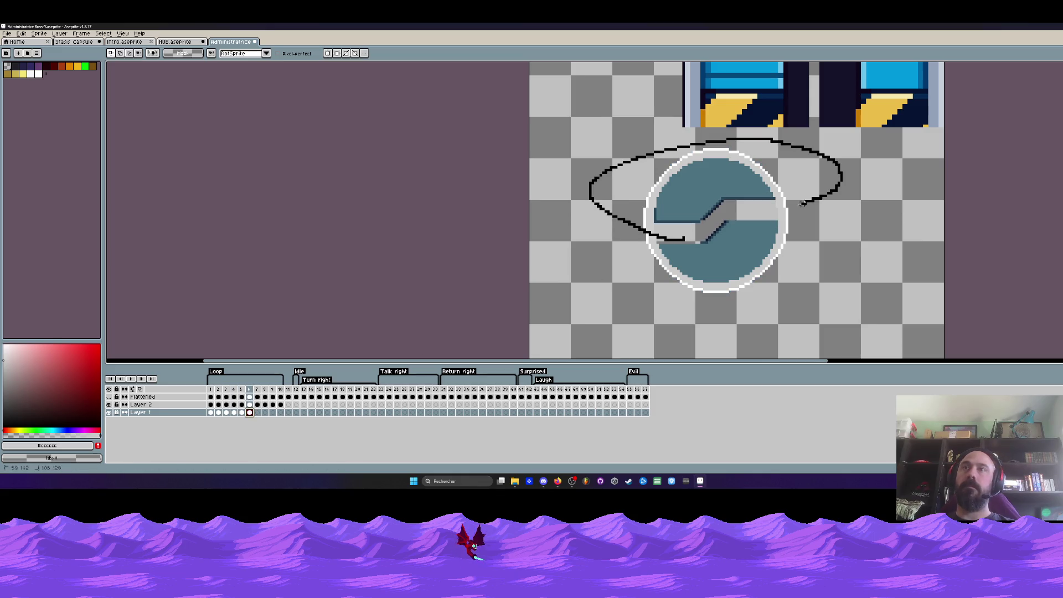
{"action": "mouse_move", "coordinate": [696, 232]}
{"action": "left_mouse_down"}
{"action": "mouse_move", "coordinate": [711, 190]}
{"action": "mouse_move", "coordinate": [644, 239]}
{"action": "left_mouse_up"}
{"action": "key", "text": "Return"}
{"action": "left_click_drag", "start_coordinate": [801, 211], "coordinate": [797, 210]}
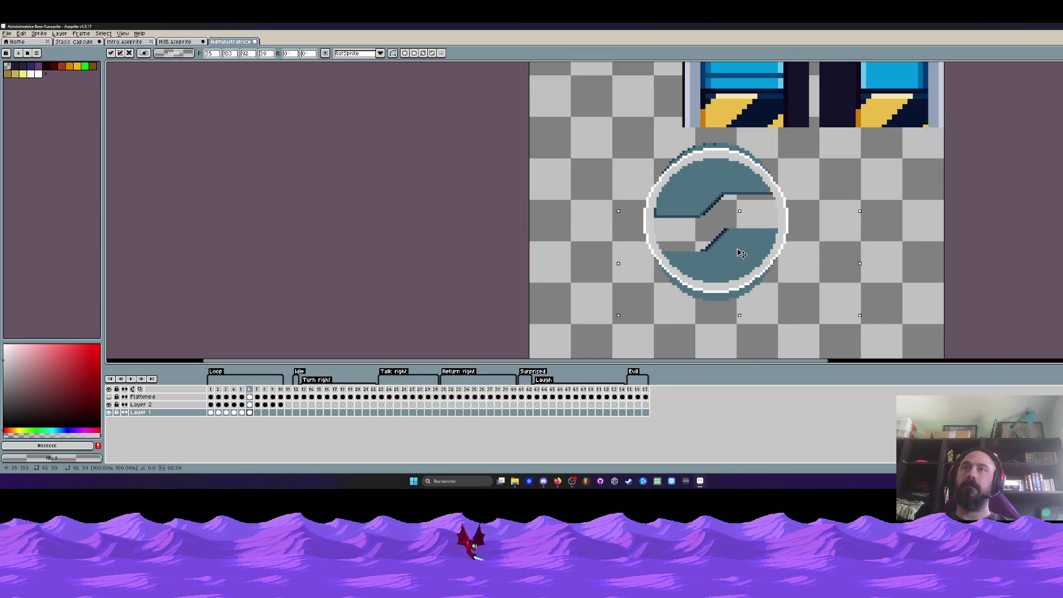
{"action": "key", "text": "ctrl+d"}
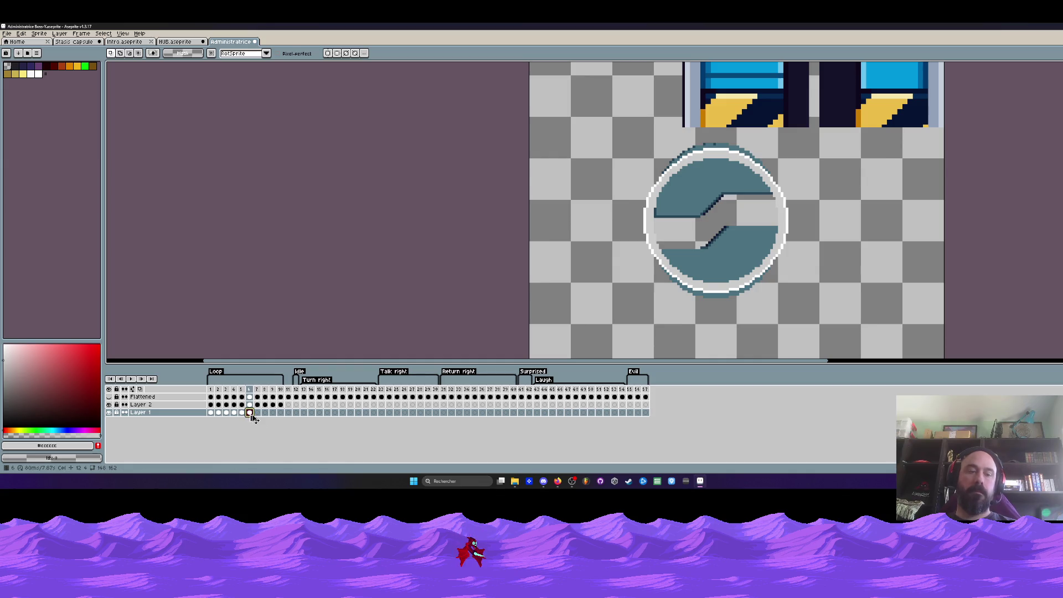
Back on frame 7, marquee-select the circle's lower half, then advance to frame 8.
{"action": "left_click", "coordinate": [257, 413]}
{"action": "left_click", "coordinate": [265, 413]}
{"action": "left_click", "coordinate": [256, 412]}
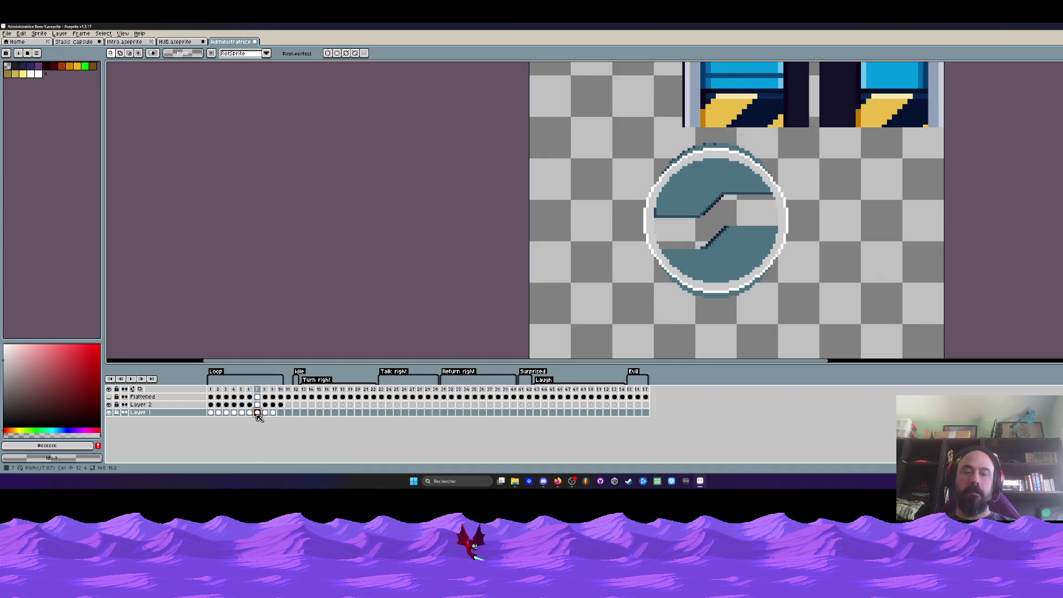
{"action": "key", "text": "b"}
{"action": "key", "text": "m"}
{"action": "left_click_drag", "start_coordinate": [634, 221], "coordinate": [854, 328]}
{"action": "left_click", "coordinate": [870, 227]}
{"action": "key", "text": "Right"}
Push the lower half down on frame 9 and select the upper half.
{"action": "left_click_drag", "start_coordinate": [695, 243], "coordinate": [879, 327]}
{"action": "left_click", "coordinate": [693, 248]}
{"action": "key", "text": "Right"}
{"action": "left_click_drag", "start_coordinate": [631, 224], "coordinate": [880, 306]}
{"action": "left_click_drag", "start_coordinate": [864, 260], "coordinate": [864, 268]}
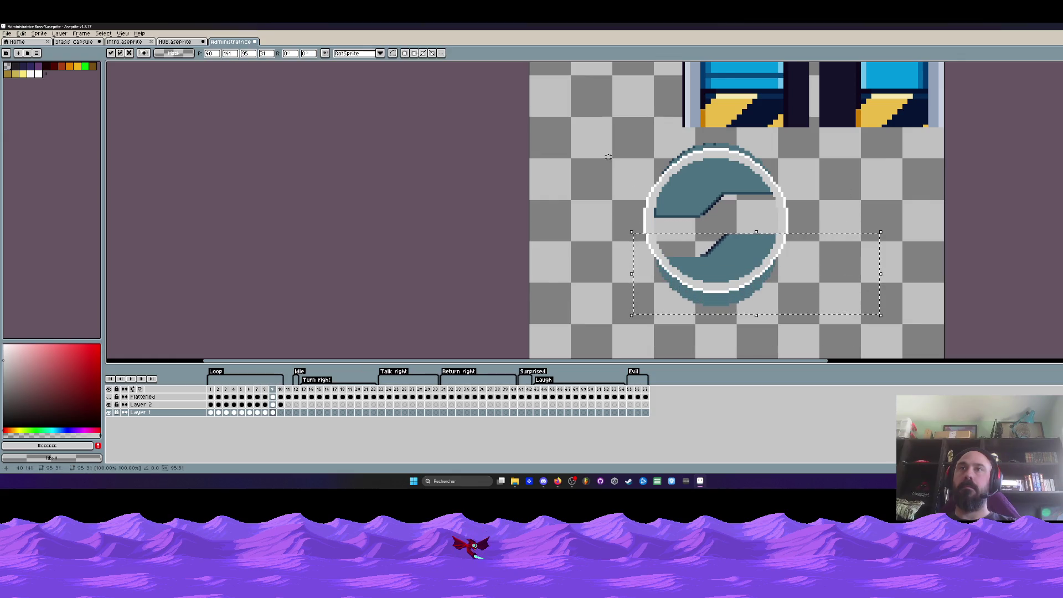
{"action": "mouse_move", "coordinate": [609, 144]}
{"action": "left_mouse_down"}
{"action": "mouse_move", "coordinate": [846, 224]}
{"action": "mouse_move", "coordinate": [827, 217]}
{"action": "left_mouse_up"}
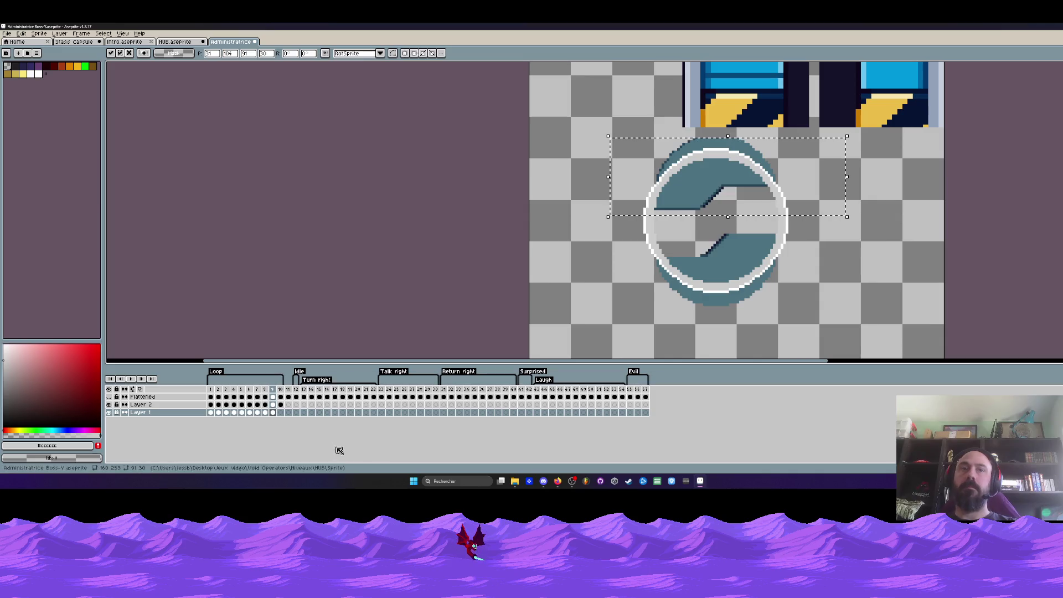
{"action": "left_click", "coordinate": [264, 412]}
Raise the circle's upper half on frames 8 and 7.
{"action": "left_click_drag", "start_coordinate": [600, 136], "coordinate": [831, 236]}
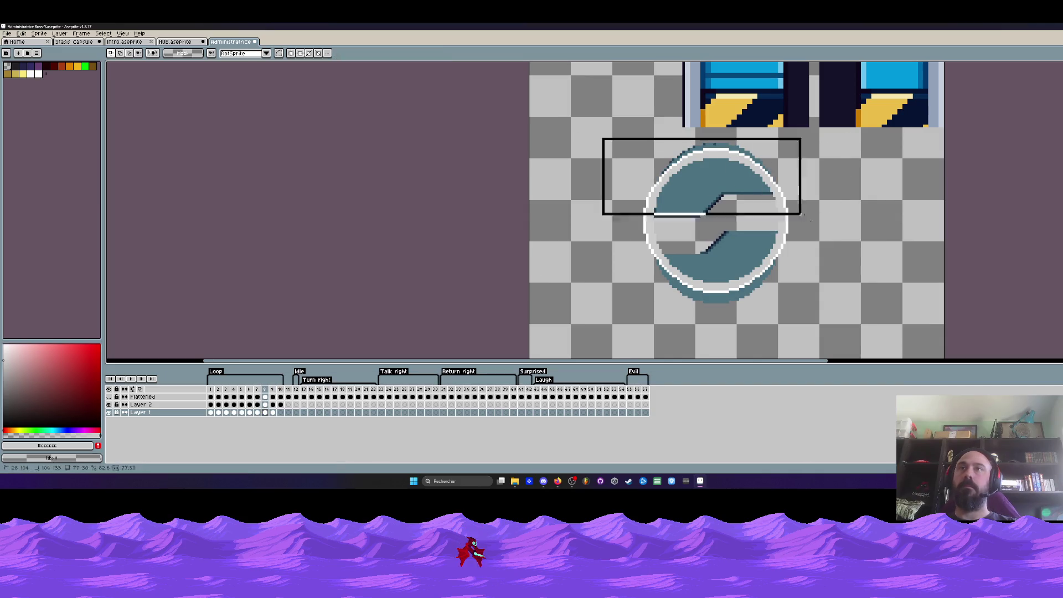
{"action": "mouse_move", "coordinate": [576, 117]}
{"action": "left_mouse_down"}
{"action": "mouse_move", "coordinate": [766, 190]}
{"action": "mouse_move", "coordinate": [812, 219]}
{"action": "left_mouse_up"}
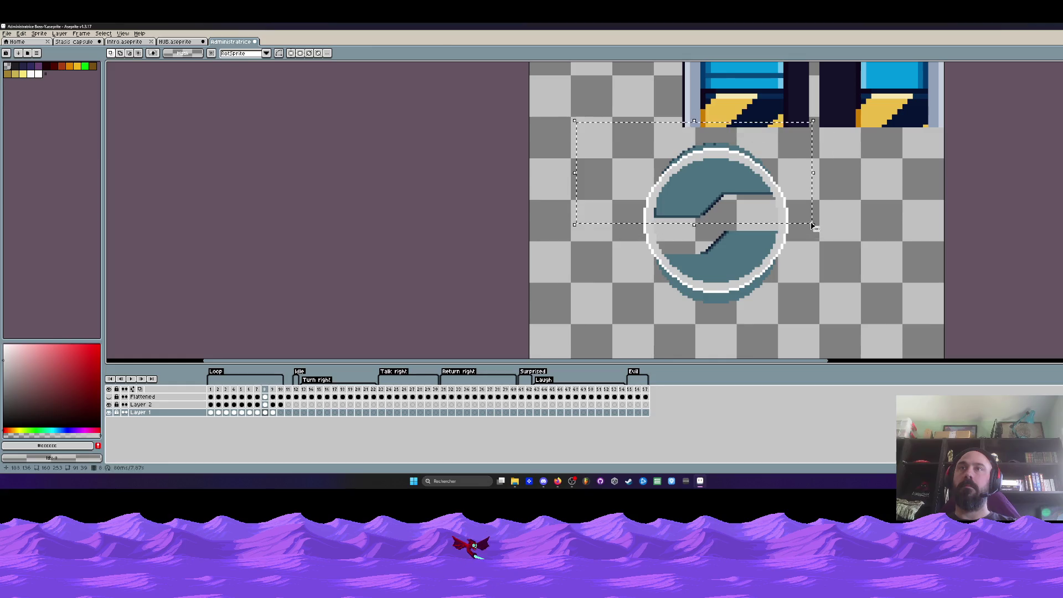
{"action": "key", "text": "Return"}
{"action": "left_click", "coordinate": [257, 412]}
{"action": "mouse_move", "coordinate": [594, 131]}
{"action": "left_mouse_down"}
{"action": "mouse_move", "coordinate": [740, 178]}
{"action": "mouse_move", "coordinate": [807, 221]}
{"action": "left_mouse_up"}
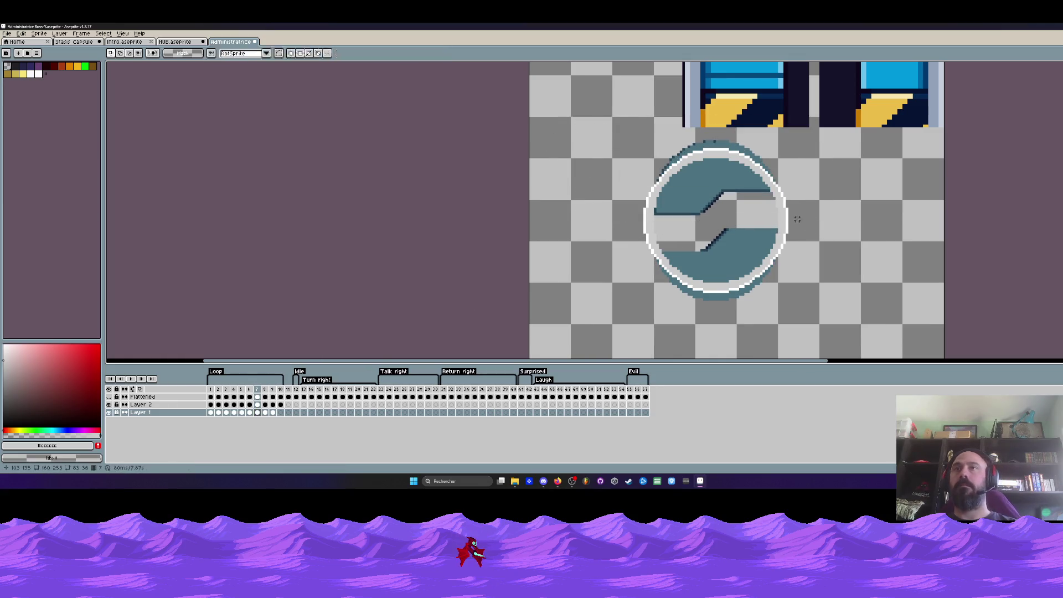
Step back through the frames to frame 2 and clear the blue door art there.
{"action": "scroll", "coordinate": [762, 217], "scroll_direction": "down", "scroll_amount": 4}
{"action": "scroll", "coordinate": [850, 272], "scroll_direction": "up", "scroll_amount": 1}
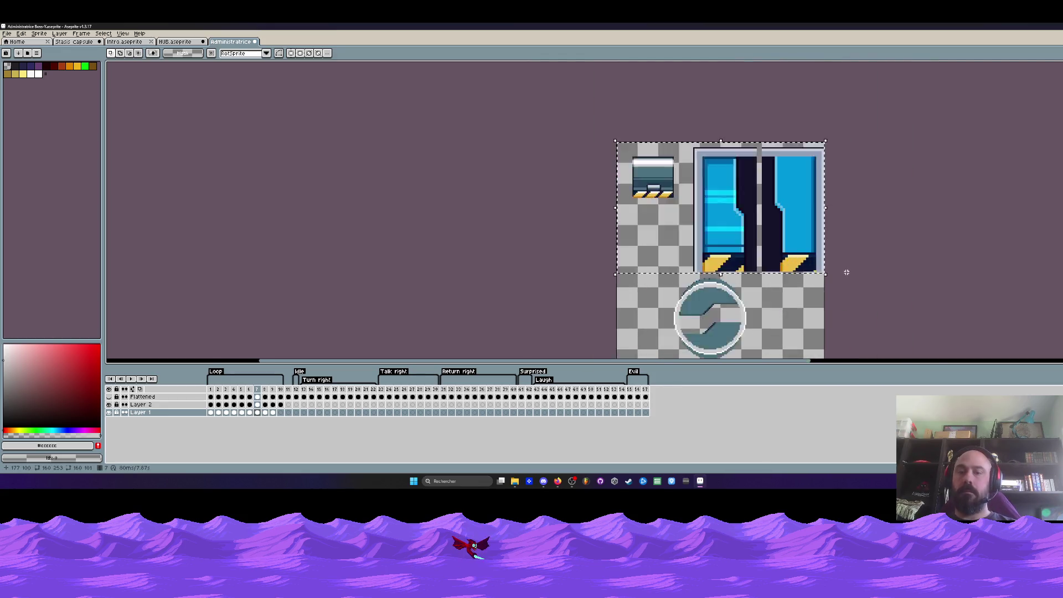
{"action": "scroll", "coordinate": [847, 270], "scroll_direction": "up", "scroll_amount": 1}
{"action": "key", "text": "Left"}
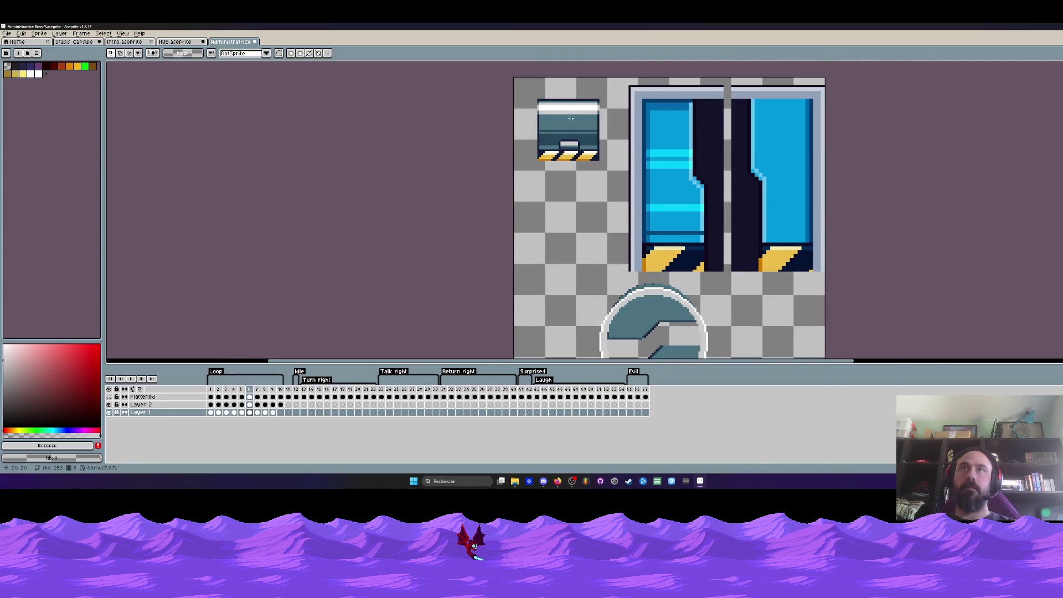
{"action": "key", "text": "Left"}
{"action": "scroll", "coordinate": [716, 183], "scroll_direction": "down", "scroll_amount": 2}
{"action": "key", "text": "Left"}
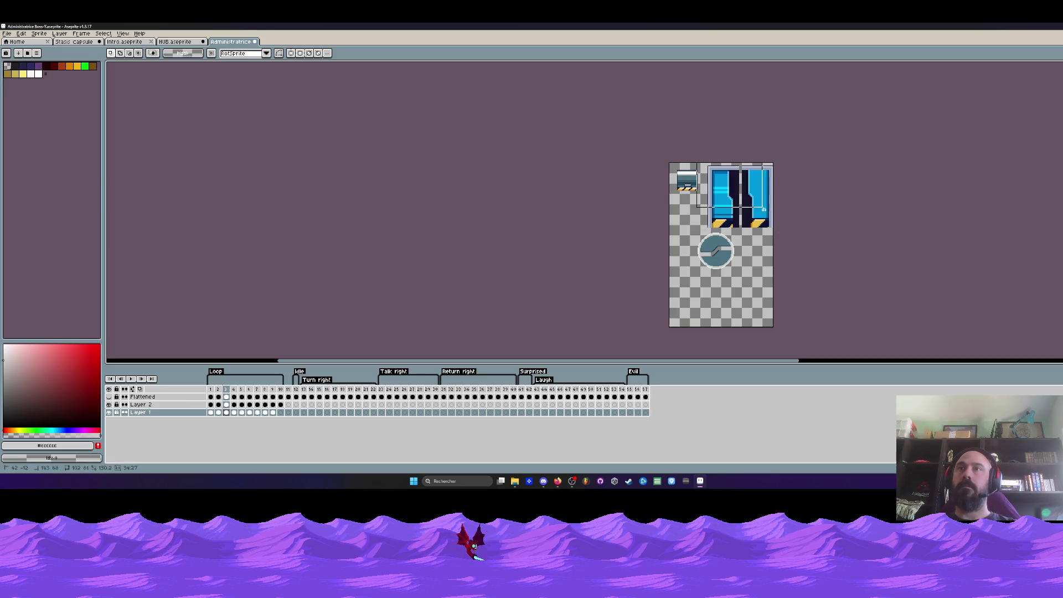
{"action": "key", "text": "Left"}
{"action": "key", "text": "Left"}
{"action": "key", "text": "Escape"}
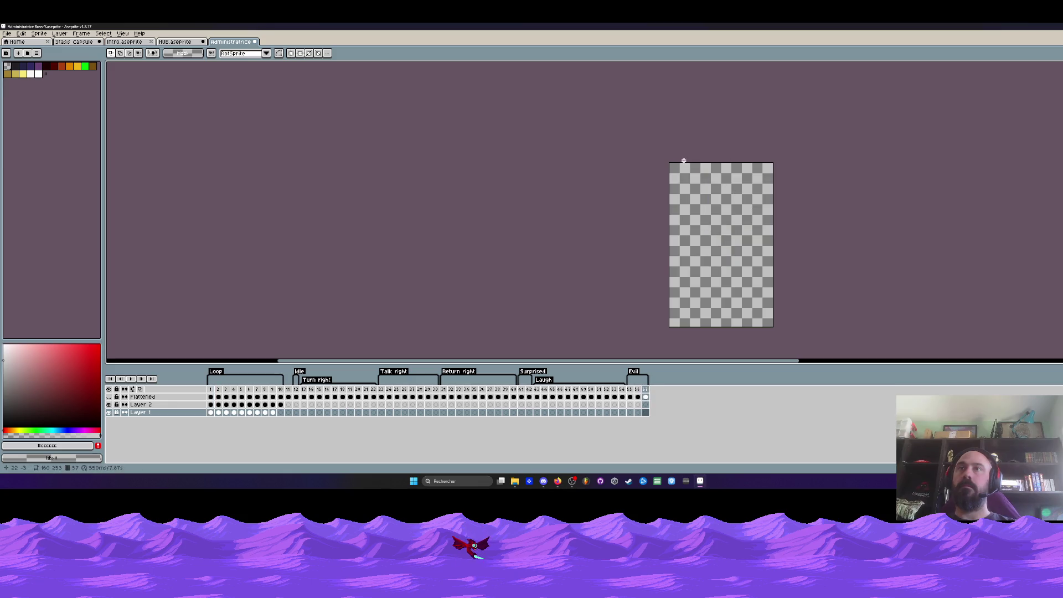
Select and delete the blue door art above the circle on the later frames.
{"action": "scroll", "coordinate": [728, 219], "scroll_direction": "up", "scroll_amount": 2}
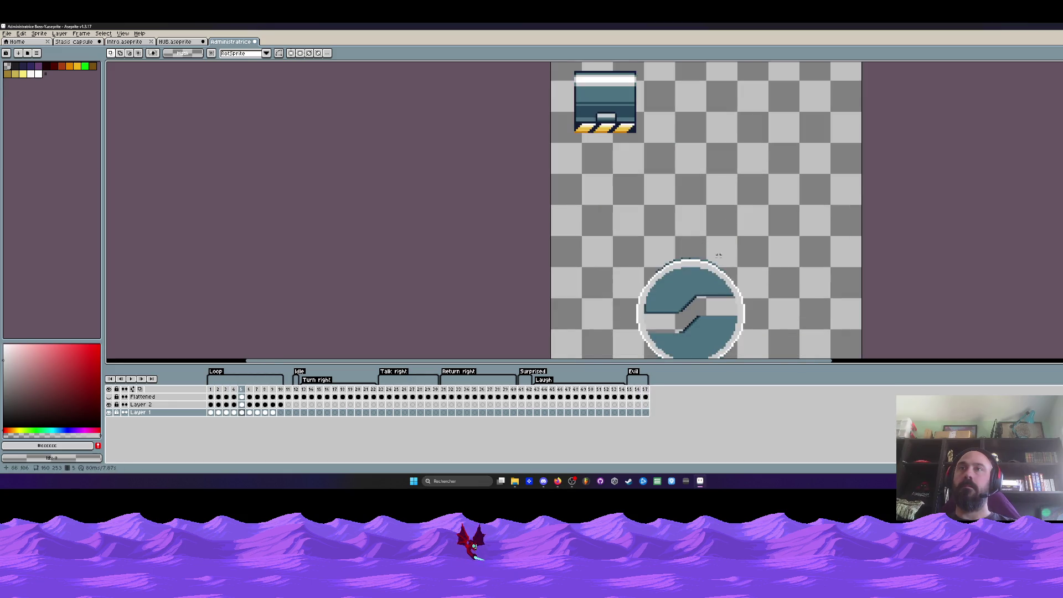
{"action": "key", "text": "Right"}
{"action": "key", "text": "Right"}
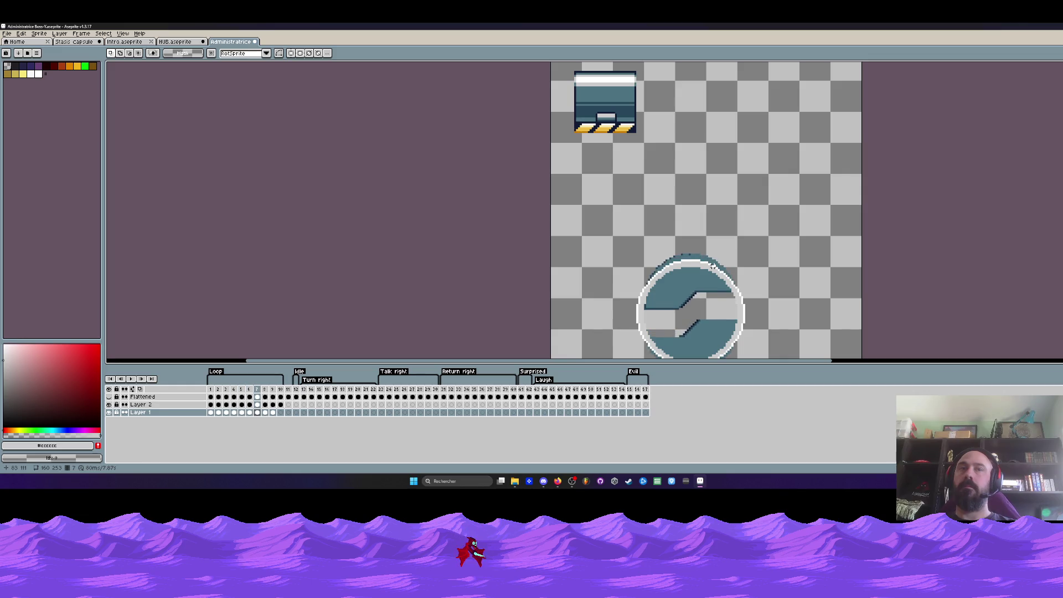
{"action": "key", "text": "Right"}
{"action": "key", "text": "Right"}
{"action": "key", "text": "Left"}
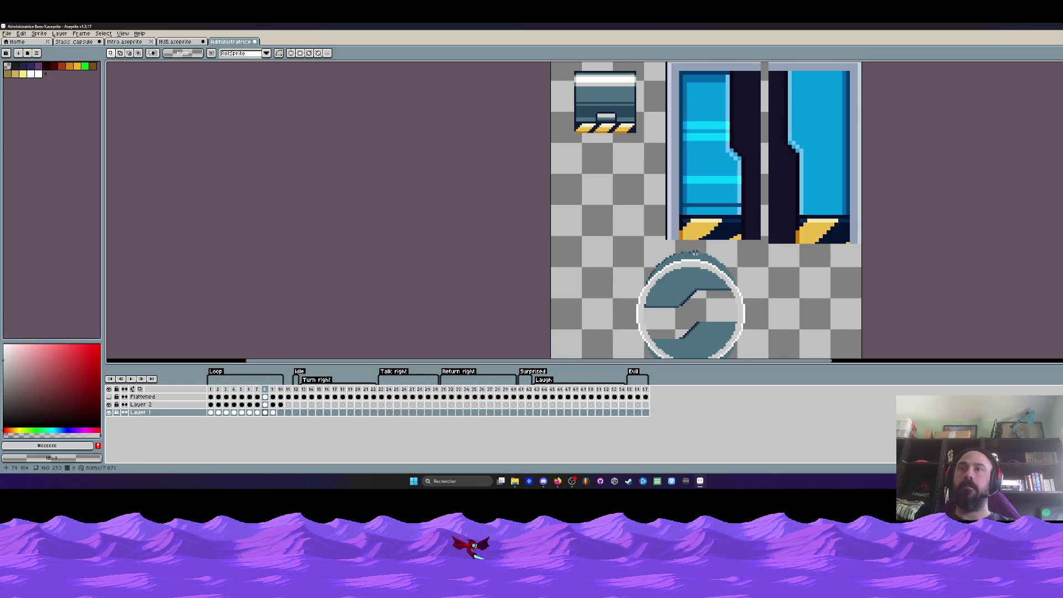
{"action": "scroll", "coordinate": [696, 252], "scroll_direction": "down", "scroll_amount": 1}
{"action": "left_click_drag", "start_coordinate": [797, 212], "coordinate": [815, 245]}
{"action": "key", "text": "Right"}
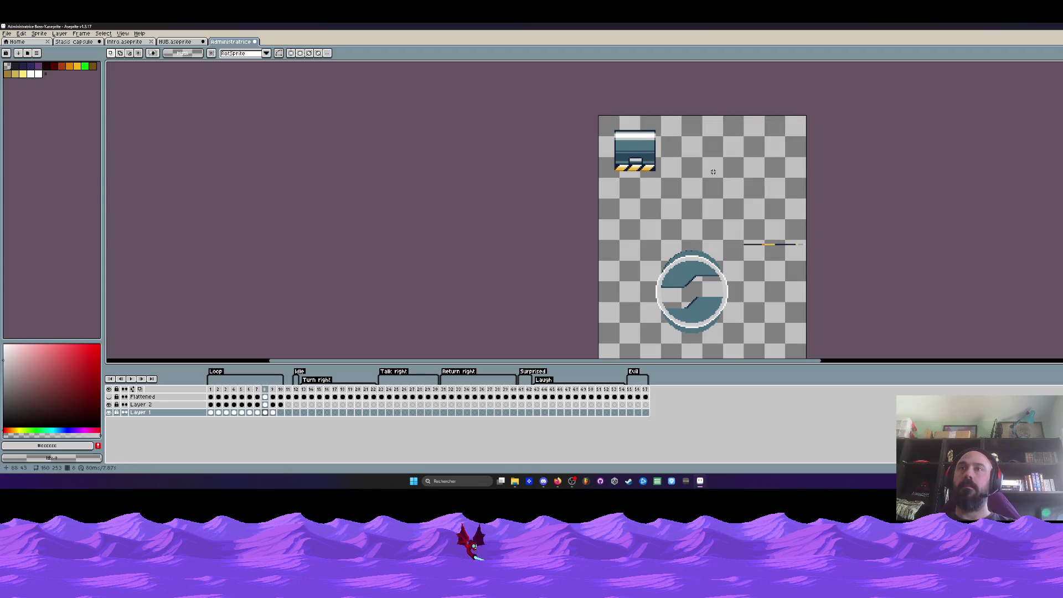
{"action": "key", "text": "Delete"}
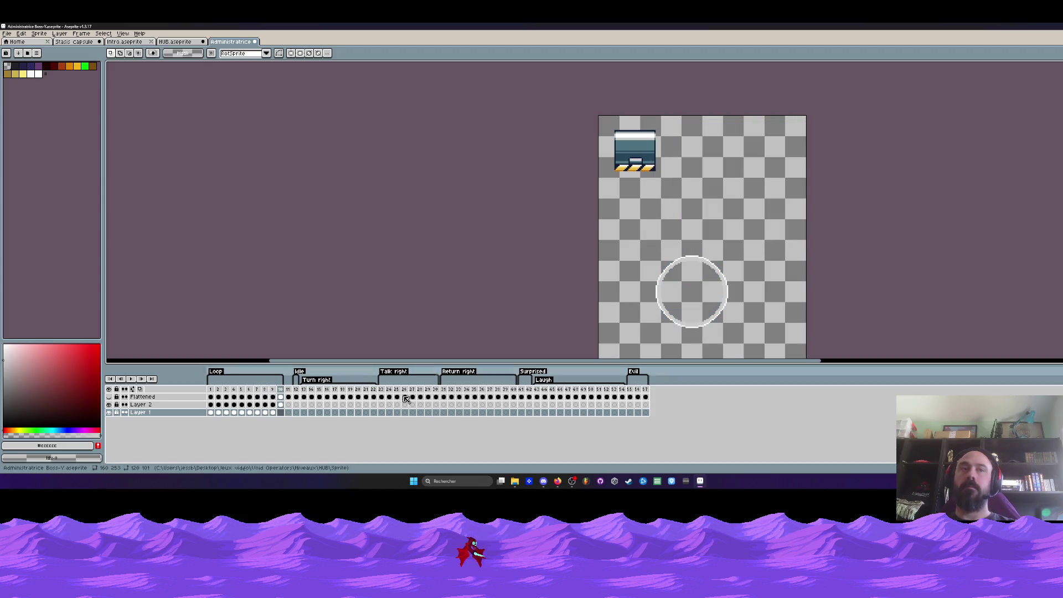
Paste the split circle into frame 10 of Layer 1 and move the half down into place.
{"action": "left_click", "coordinate": [281, 414]}
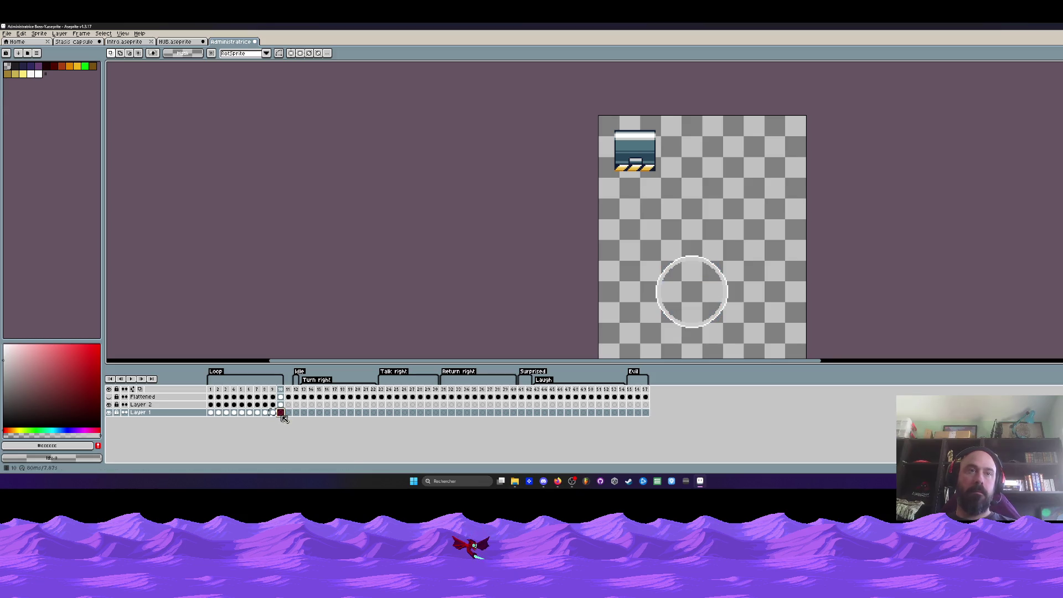
{"action": "key", "text": "ctrl+v"}
{"action": "scroll", "coordinate": [658, 244], "scroll_direction": "up", "scroll_amount": 1}
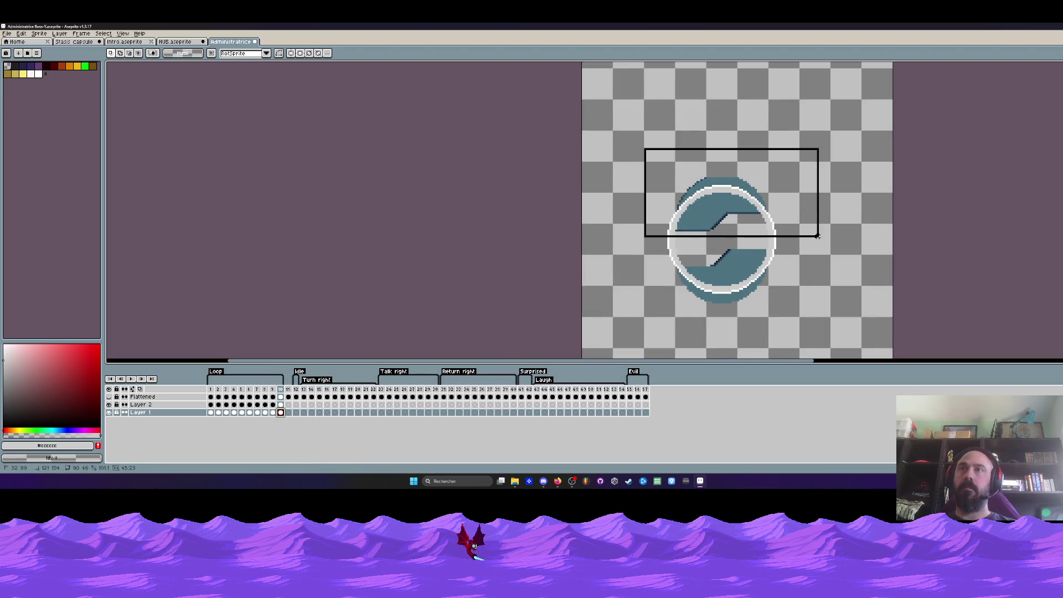
{"action": "left_click_drag", "start_coordinate": [736, 213], "coordinate": [748, 291]}
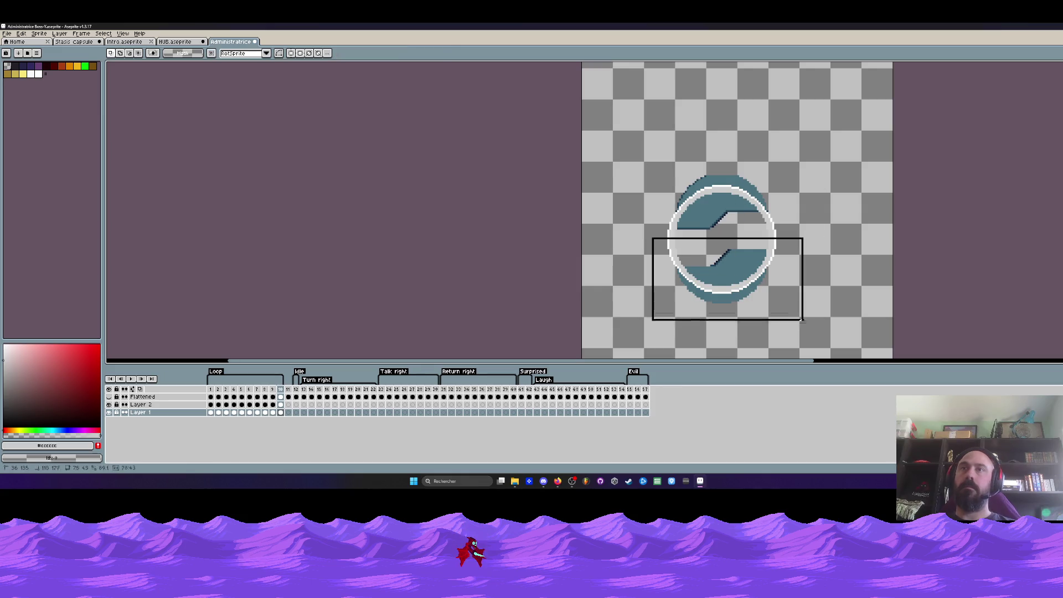
{"action": "key", "text": "Return"}
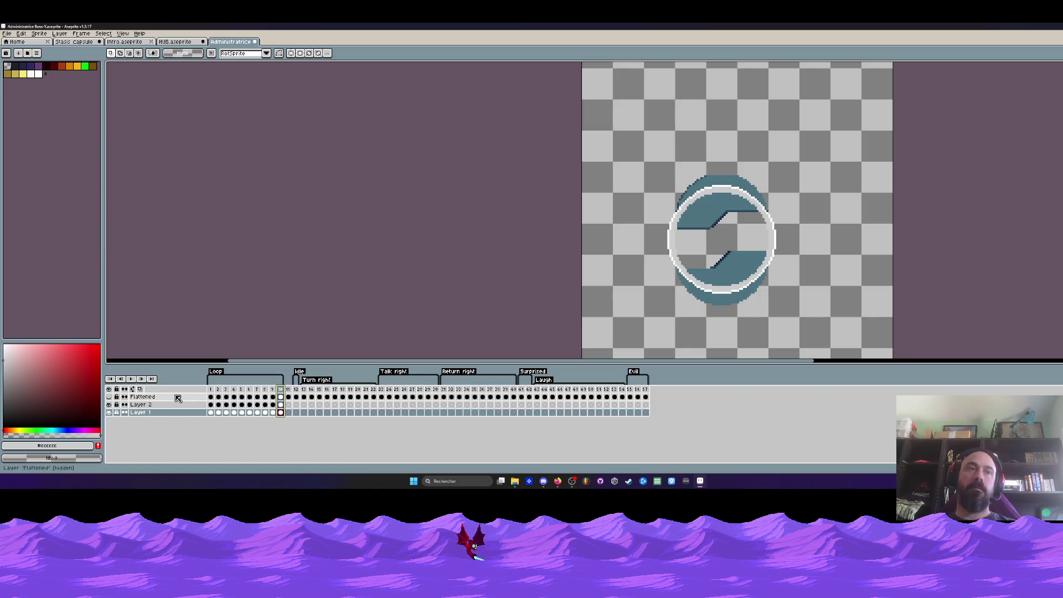
Keep the Flattened layer hidden and play the loop from frame 1.
{"action": "left_click", "coordinate": [109, 397]}
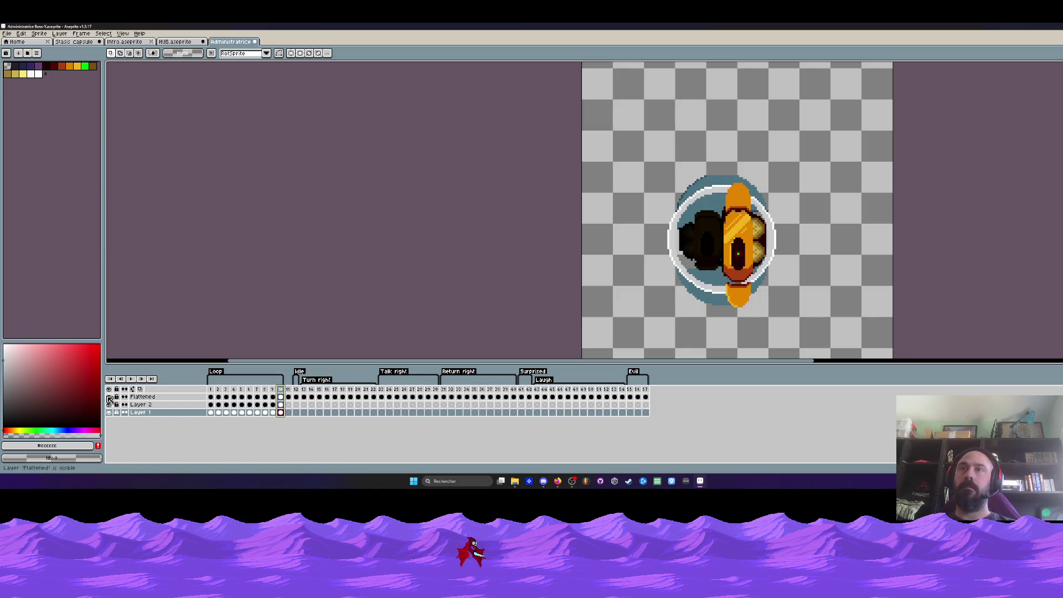
{"action": "left_click", "coordinate": [109, 396]}
{"action": "left_click", "coordinate": [212, 390]}
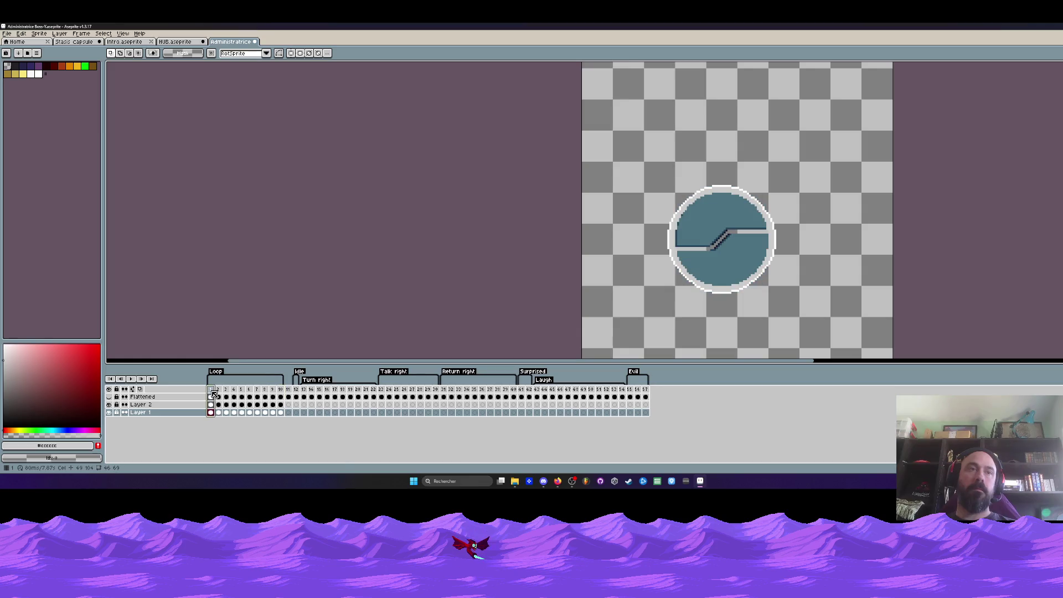
{"action": "key", "text": "Return"}
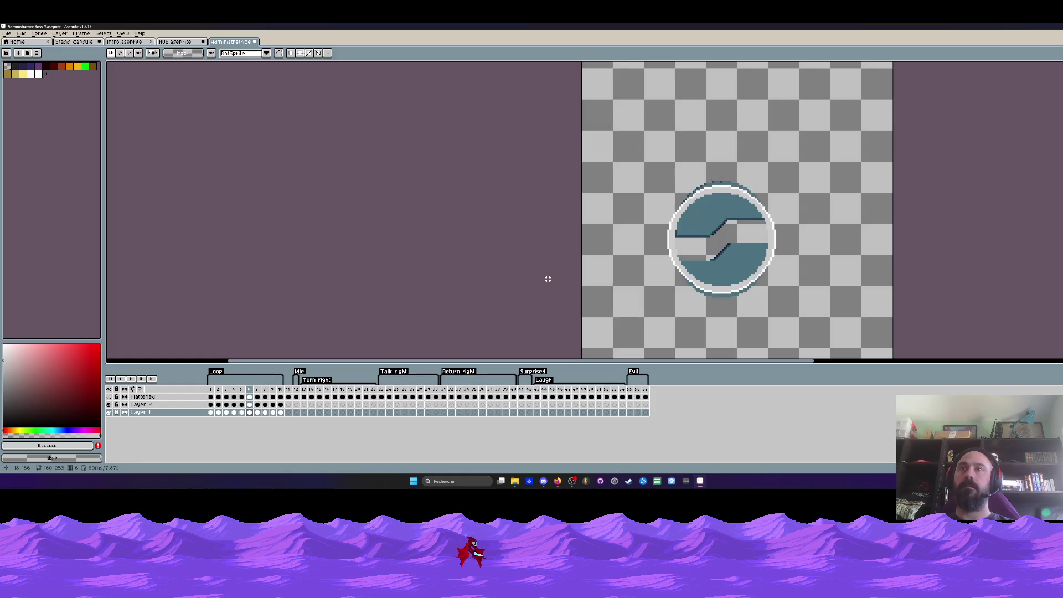
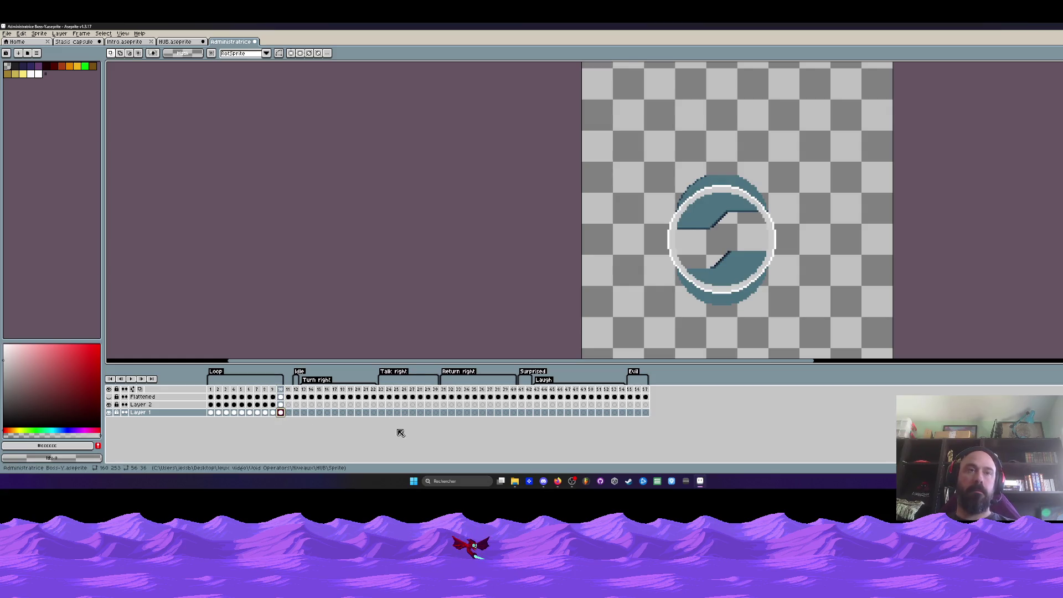
Insert two frames after frame 10 and raise the upper half one pixel on frame 12.
{"action": "key", "text": "alt+n"}
{"action": "key", "text": "alt+n"}
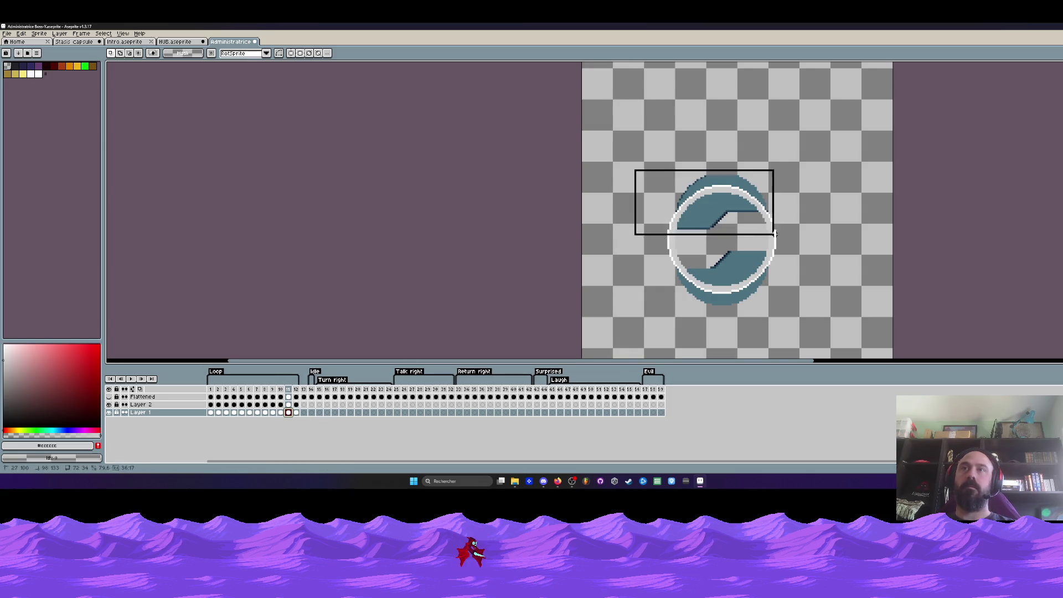
{"action": "left_click_drag", "start_coordinate": [621, 252], "coordinate": [790, 306]}
{"action": "left_click", "coordinate": [296, 413]}
{"action": "left_click_drag", "start_coordinate": [622, 161], "coordinate": [826, 255]}
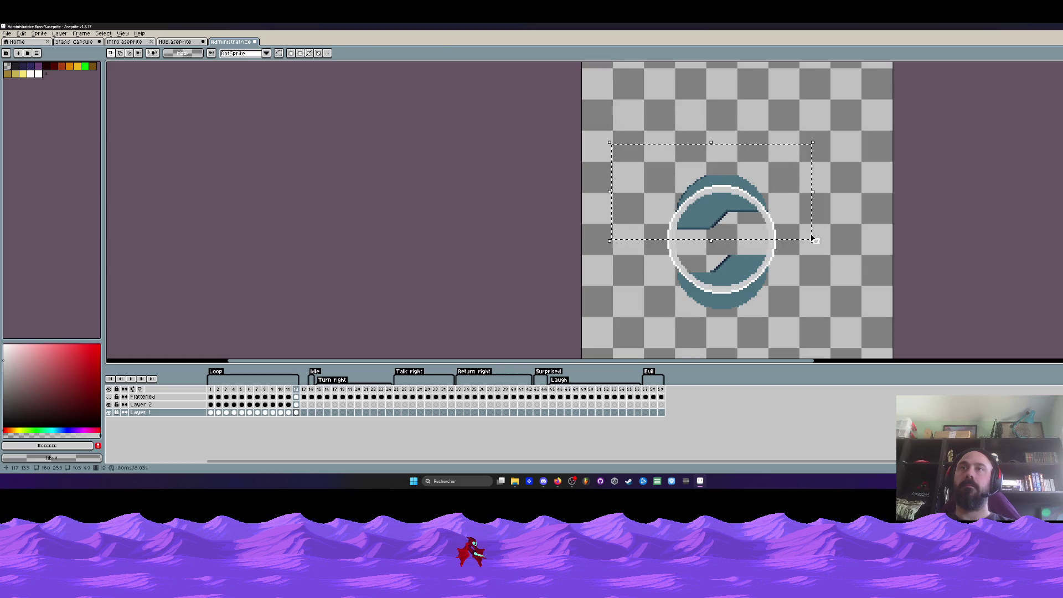
{"action": "key", "text": "Up"}
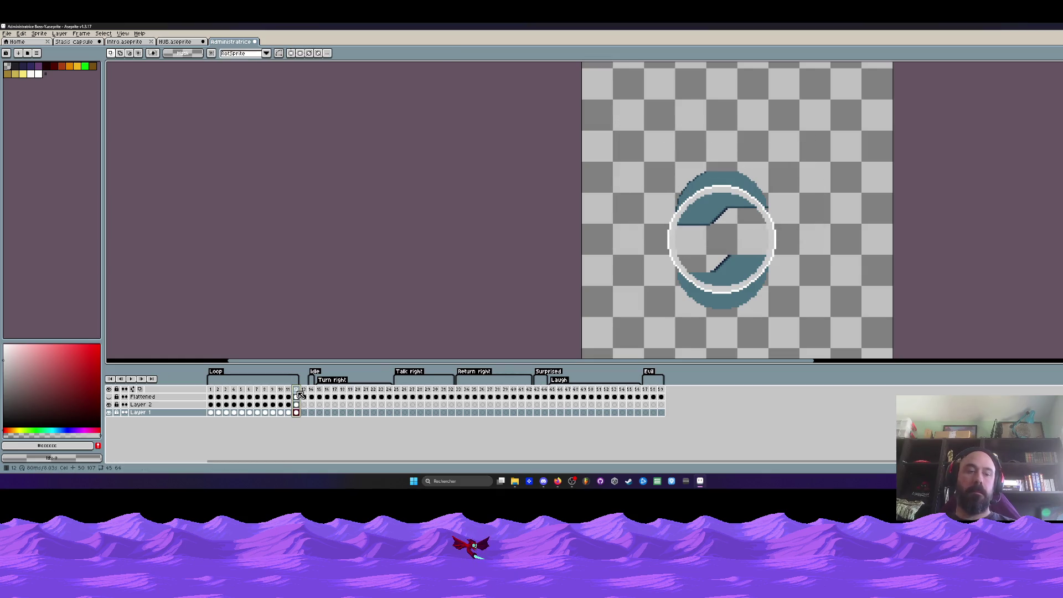
Add three more frames, pushing the upper arc up and lower arc down on frames 13–14.
{"action": "key", "text": "alt+n"}
{"action": "key", "text": "alt+n"}
{"action": "key", "text": "alt+n"}
{"action": "left_click_drag", "start_coordinate": [628, 159], "coordinate": [776, 218]}
{"action": "key", "text": "Up"}
{"action": "left_click", "coordinate": [624, 238]}
{"action": "left_click_drag", "start_coordinate": [623, 238], "coordinate": [831, 363]}
{"action": "key", "text": "Down"}
{"action": "key", "text": "Down"}
{"action": "key", "text": "Down"}
{"action": "left_click", "coordinate": [311, 412]}
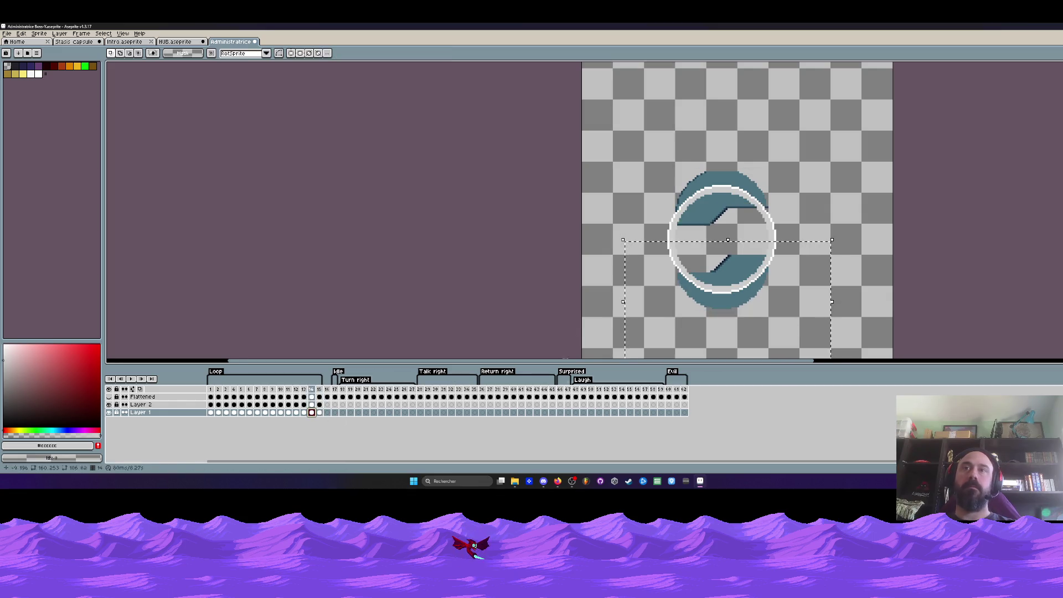
{"action": "left_click_drag", "start_coordinate": [650, 159], "coordinate": [801, 229]}
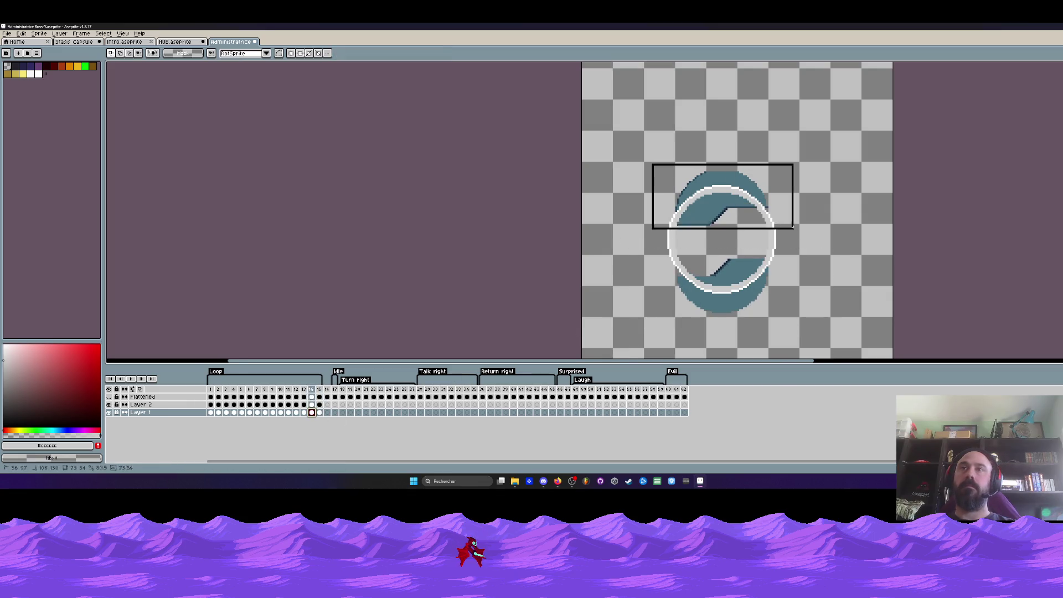
{"action": "left_click", "coordinate": [303, 412]}
{"action": "left_click_drag", "start_coordinate": [646, 252], "coordinate": [824, 320]}
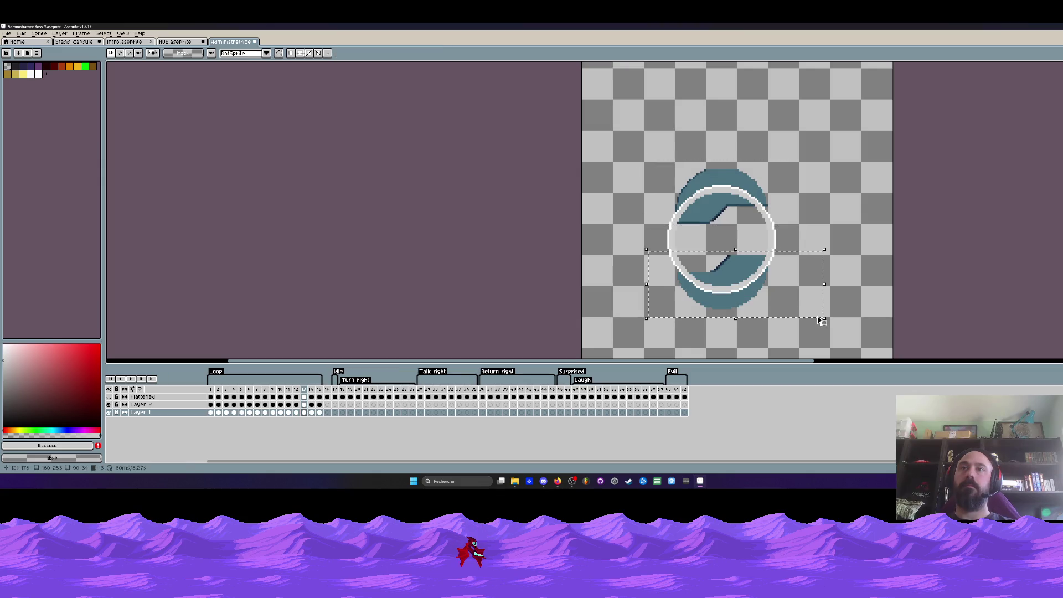
{"action": "left_click", "coordinate": [320, 412]}
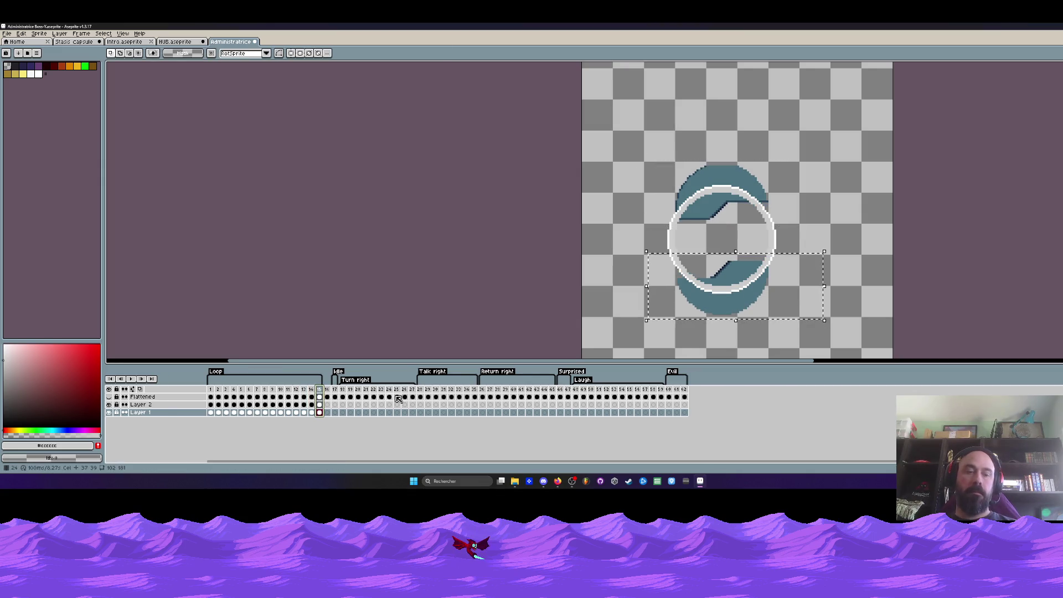
Insert three frames after frame 15, nudging the upper arc up and lower arc down.
{"action": "key", "text": "alt+n"}
{"action": "key", "text": "alt+n"}
{"action": "key", "text": "alt+n"}
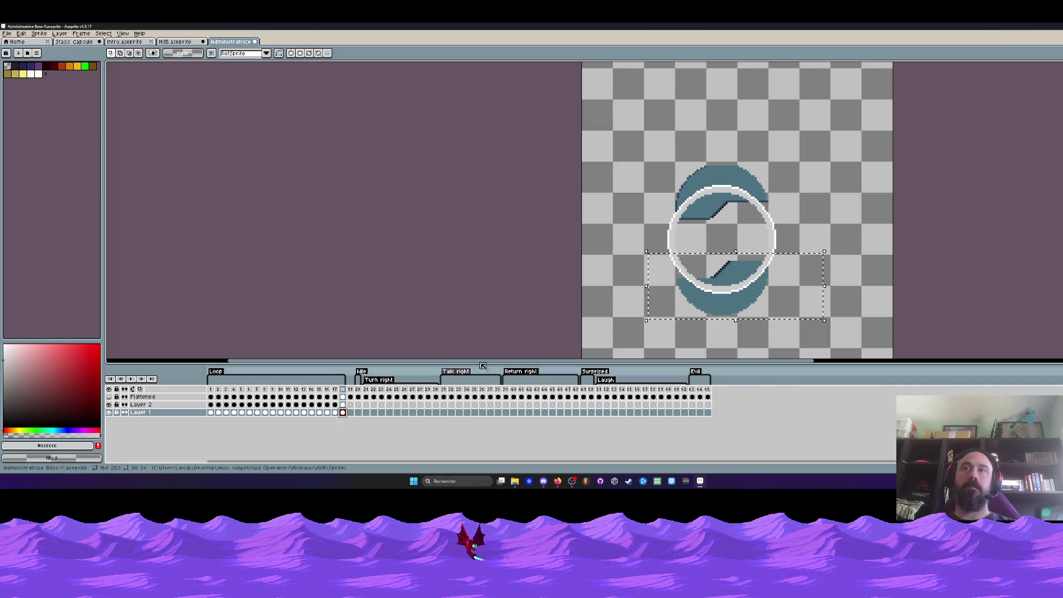
{"action": "left_click_drag", "start_coordinate": [634, 148], "coordinate": [792, 235]}
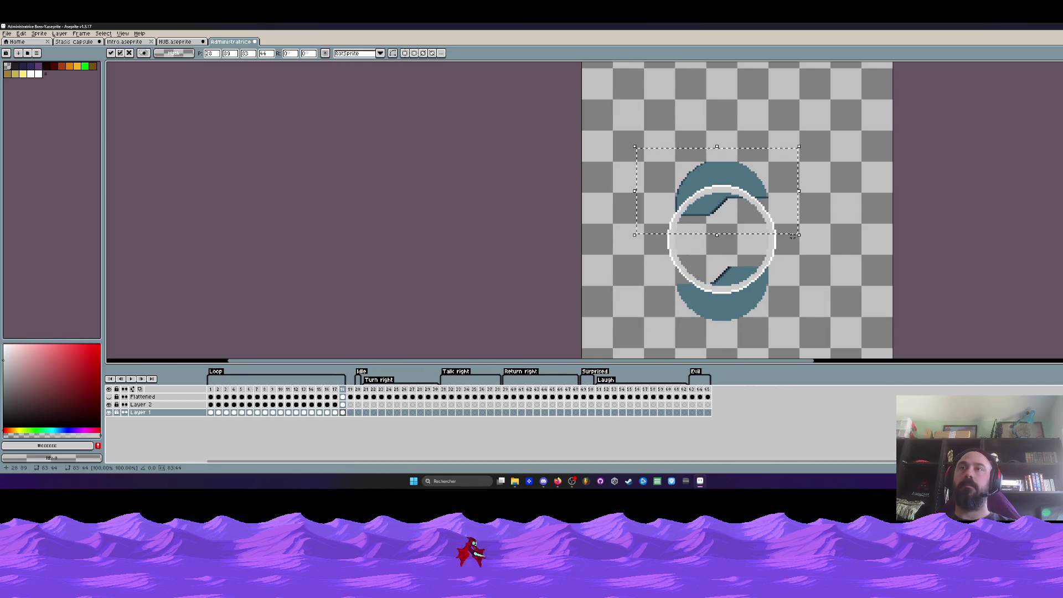
{"action": "key", "text": "Up"}
{"action": "left_click", "coordinate": [335, 413]}
{"action": "key", "text": "Up"}
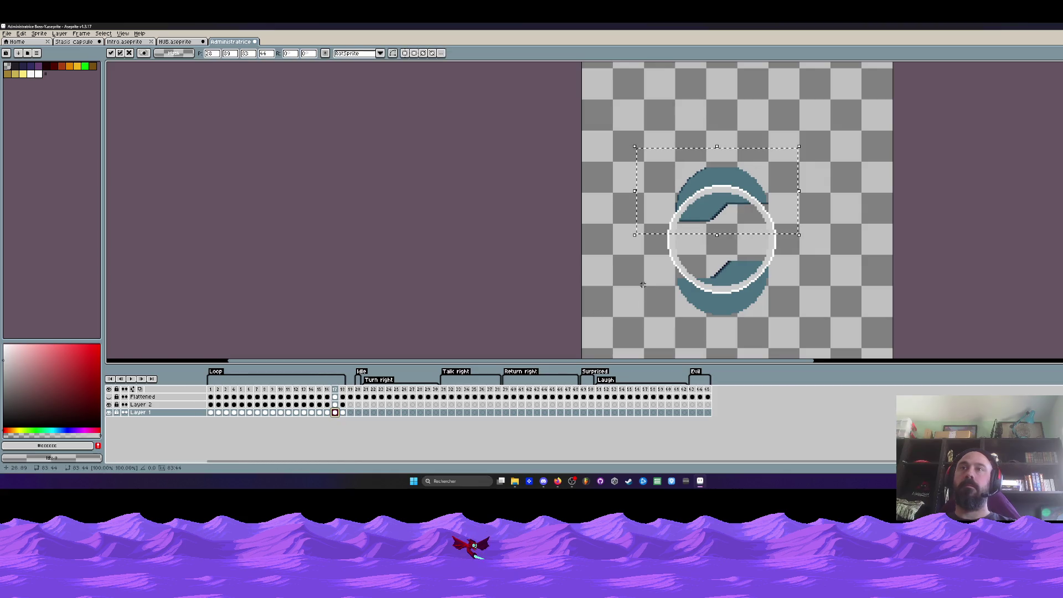
{"action": "left_click_drag", "start_coordinate": [659, 262], "coordinate": [795, 328]}
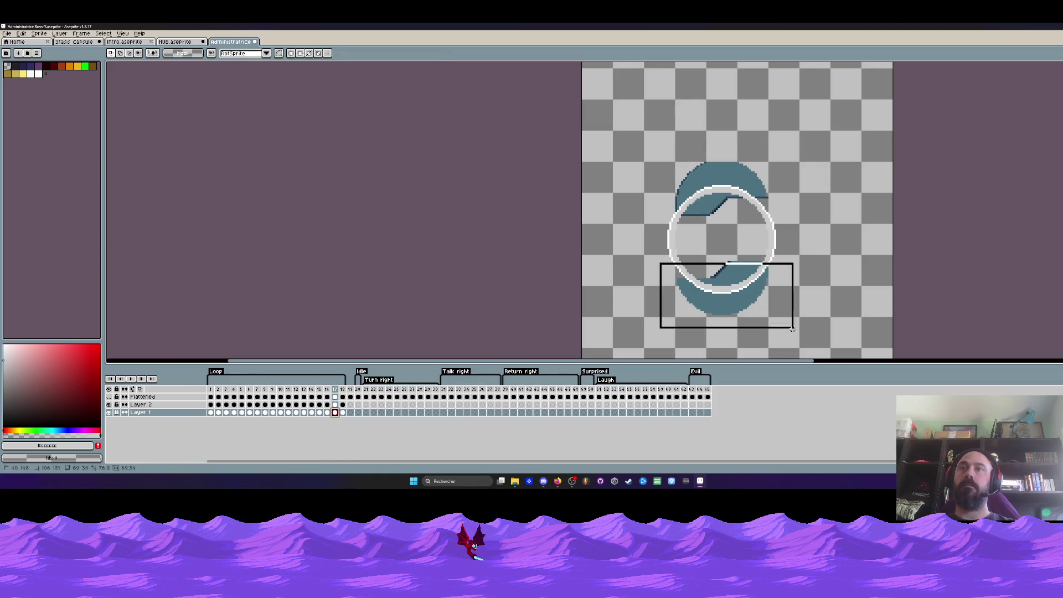
{"action": "left_click_drag", "start_coordinate": [629, 239], "coordinate": [825, 349]}
{"action": "key", "text": "Down"}
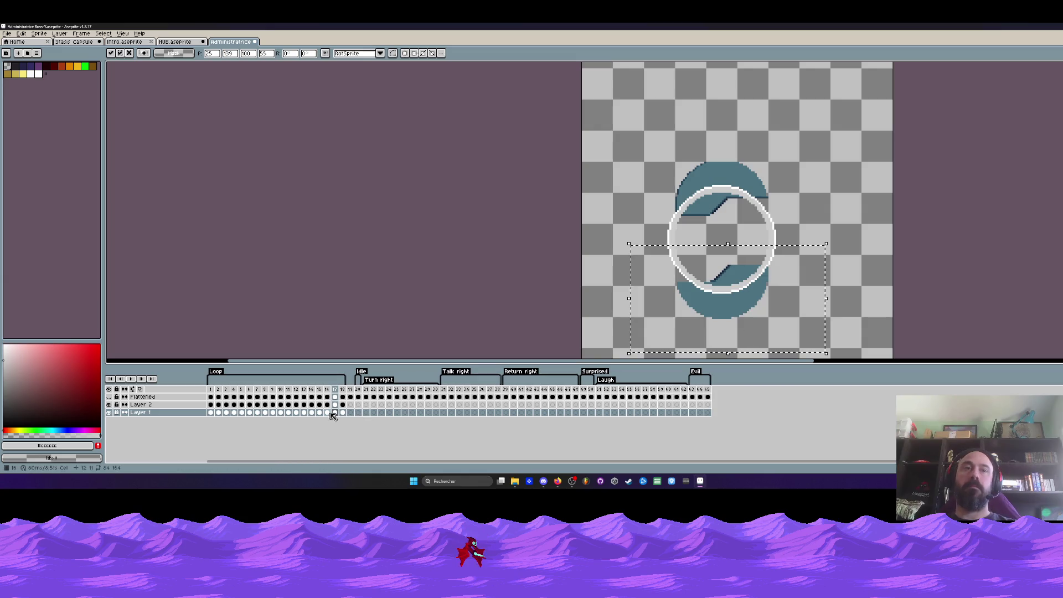
Commit frame 16's upper arc, then add four frames with the arcs pushed further apart.
{"action": "left_click", "coordinate": [327, 412]}
{"action": "left_click_drag", "start_coordinate": [642, 135], "coordinate": [785, 227]}
{"action": "key", "text": "Return"}
{"action": "key", "text": "Return"}
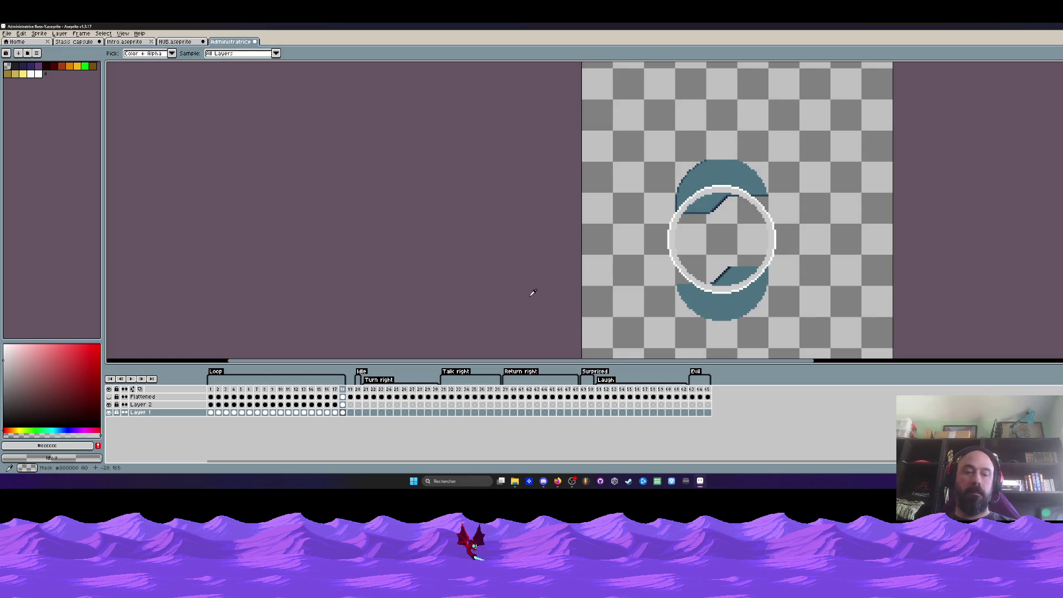
{"action": "key", "text": "alt+n"}
{"action": "key", "text": "alt+n"}
{"action": "key", "text": "alt+n"}
{"action": "key", "text": "alt+n"}
{"action": "left_click_drag", "start_coordinate": [660, 146], "coordinate": [797, 227]}
{"action": "key", "text": "Up"}
{"action": "key", "text": "Up"}
{"action": "key", "text": "Up"}
{"action": "left_click_drag", "start_coordinate": [636, 250], "coordinate": [809, 333]}
{"action": "key", "text": "Down"}
{"action": "key", "text": "Down"}
{"action": "key", "text": "Down"}
Push the lower arc down and upper arc up on frames 21 and 20.
{"action": "left_click", "coordinate": [366, 413]}
{"action": "key", "text": "Down"}
{"action": "key", "text": "Down"}
{"action": "key", "text": "Down"}
{"action": "left_click_drag", "start_coordinate": [655, 126], "coordinate": [795, 228]}
{"action": "key", "text": "Up"}
{"action": "key", "text": "Up"}
{"action": "key", "text": "Up"}
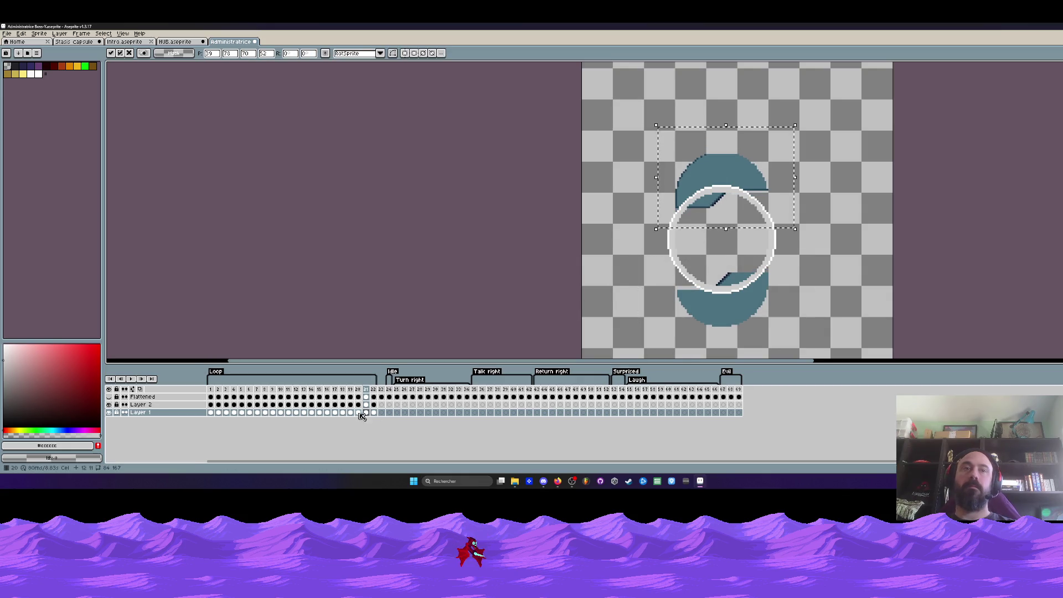
{"action": "left_click", "coordinate": [358, 412]}
{"action": "left_click_drag", "start_coordinate": [633, 240], "coordinate": [821, 338]}
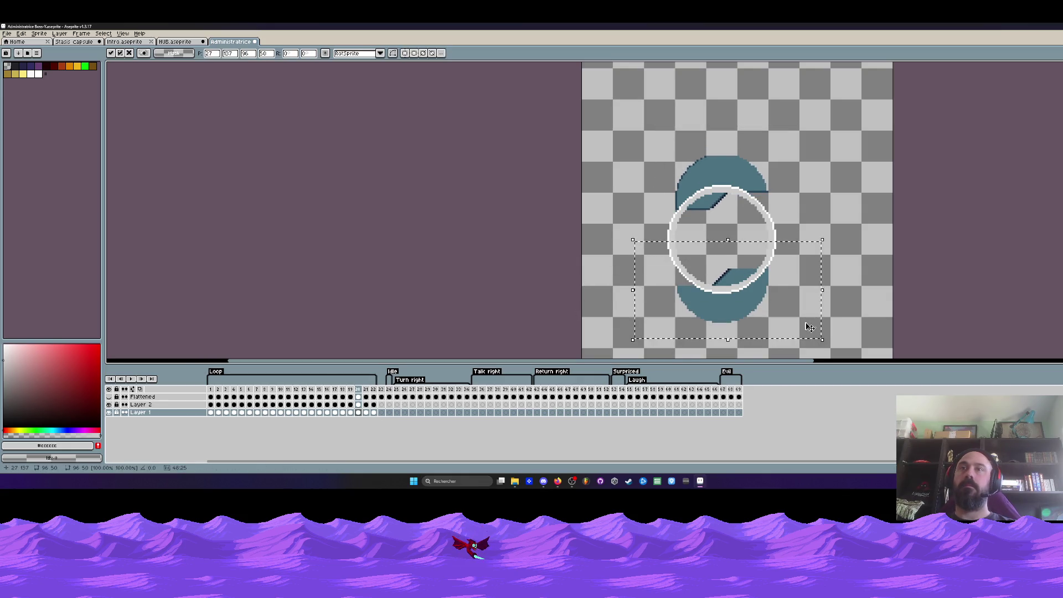
{"action": "key", "text": "Down"}
Adjust both arcs on frame 19, then move on to frame 23.
{"action": "left_click", "coordinate": [350, 412]}
{"action": "key", "text": "Down"}
{"action": "left_click_drag", "start_coordinate": [631, 139], "coordinate": [796, 233]}
{"action": "key", "text": "Left"}
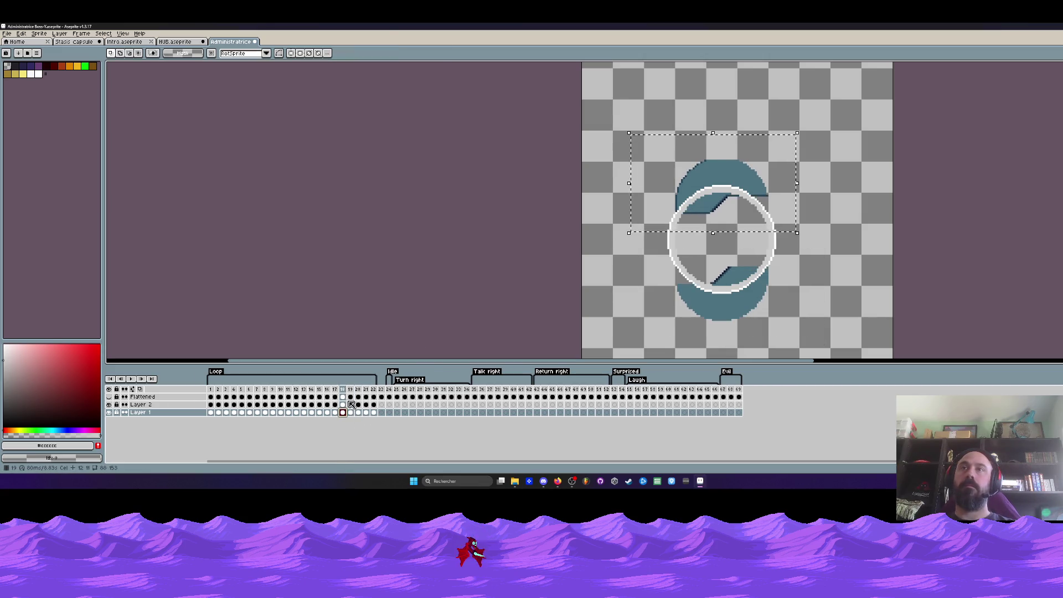
{"action": "key", "text": "Right"}
{"action": "left_click_drag", "start_coordinate": [663, 255], "coordinate": [827, 351]}
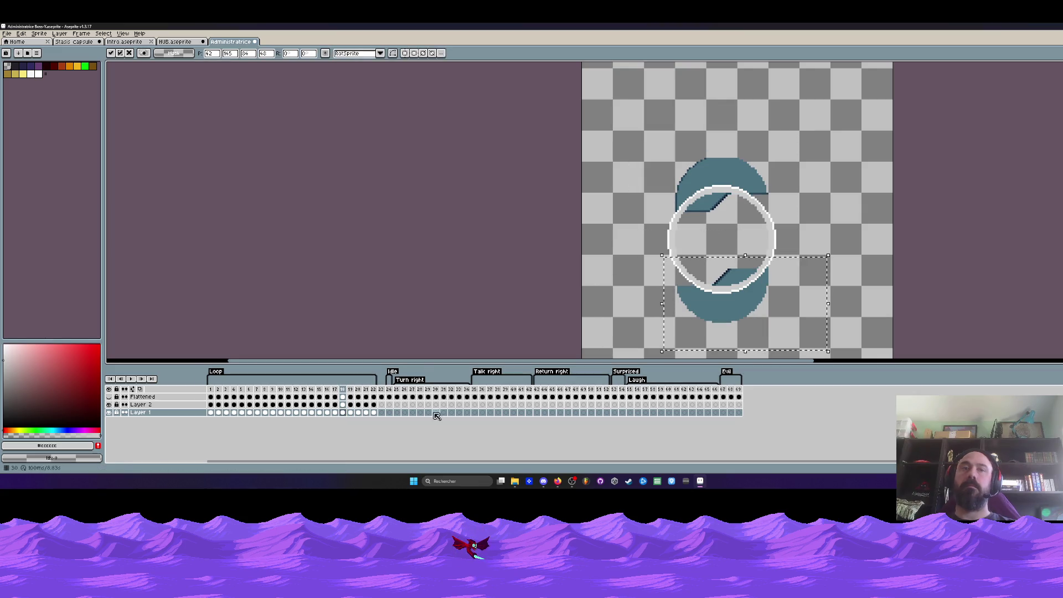
{"action": "left_click", "coordinate": [374, 394]}
{"action": "key", "text": "Right"}
Add five frames and separate the arcs further on frames 24–26, comparing up to frame 27.
{"action": "key", "text": "alt+n"}
{"action": "key", "text": "alt+n"}
{"action": "key", "text": "alt+n"}
{"action": "key", "text": "alt+n"}
{"action": "key", "text": "alt+n"}
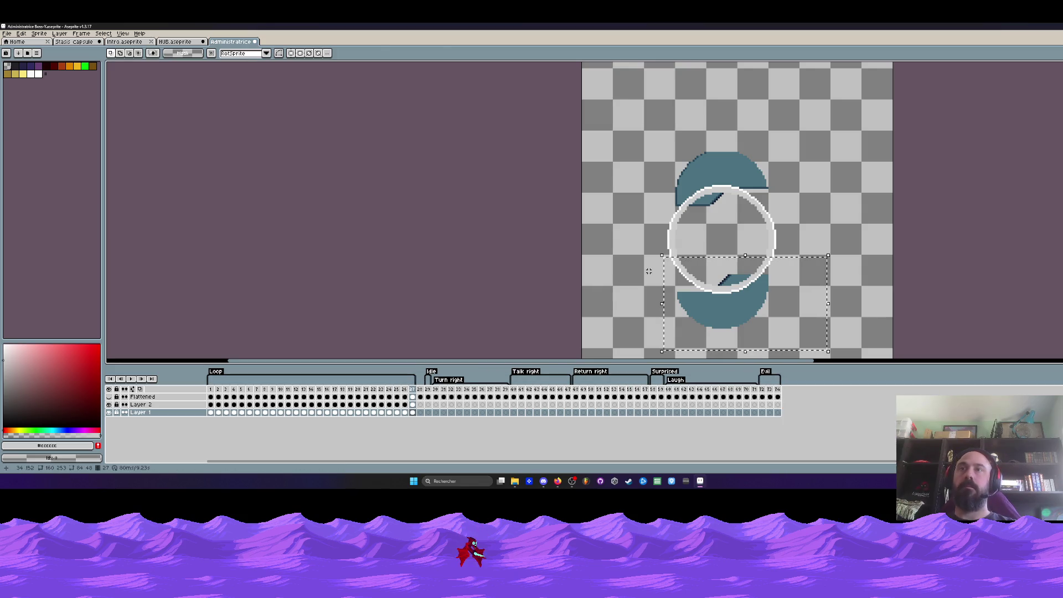
{"action": "key", "text": "Down"}
{"action": "key", "text": "Down"}
{"action": "key", "text": "Down"}
{"action": "key", "text": "Down"}
{"action": "key", "text": "Down"}
{"action": "left_click_drag", "start_coordinate": [714, 159], "coordinate": [824, 229]}
{"action": "key", "text": "Up"}
{"action": "key", "text": "Up"}
{"action": "key", "text": "Up"}
{"action": "key", "text": "Up"}
{"action": "key", "text": "Up"}
{"action": "key", "text": "Up"}
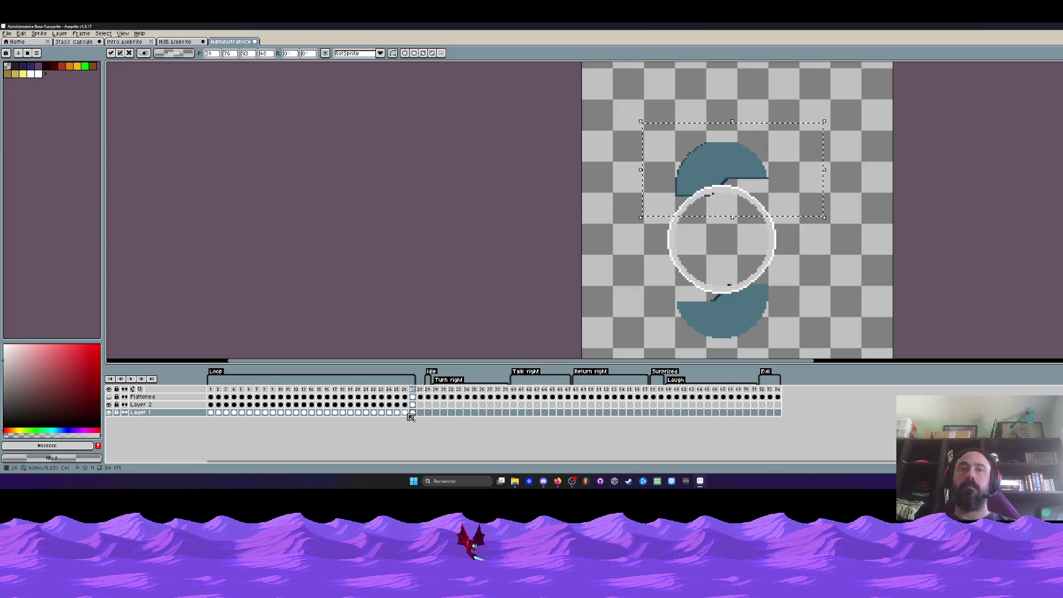
{"action": "left_click", "coordinate": [406, 412]}
{"action": "left_click_drag", "start_coordinate": [648, 258], "coordinate": [827, 338]}
{"action": "key", "text": "Down"}
{"action": "key", "text": "Down"}
{"action": "key", "text": "Down"}
{"action": "left_click", "coordinate": [397, 412]}
{"action": "key", "text": "Down"}
{"action": "left_click", "coordinate": [412, 413]}
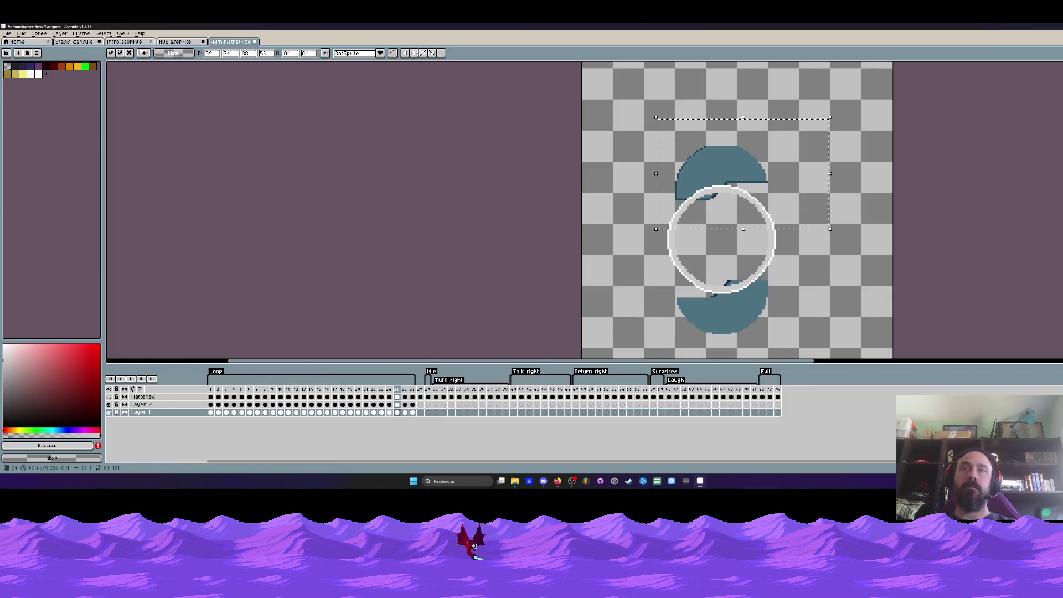
{"action": "left_click", "coordinate": [389, 412]}
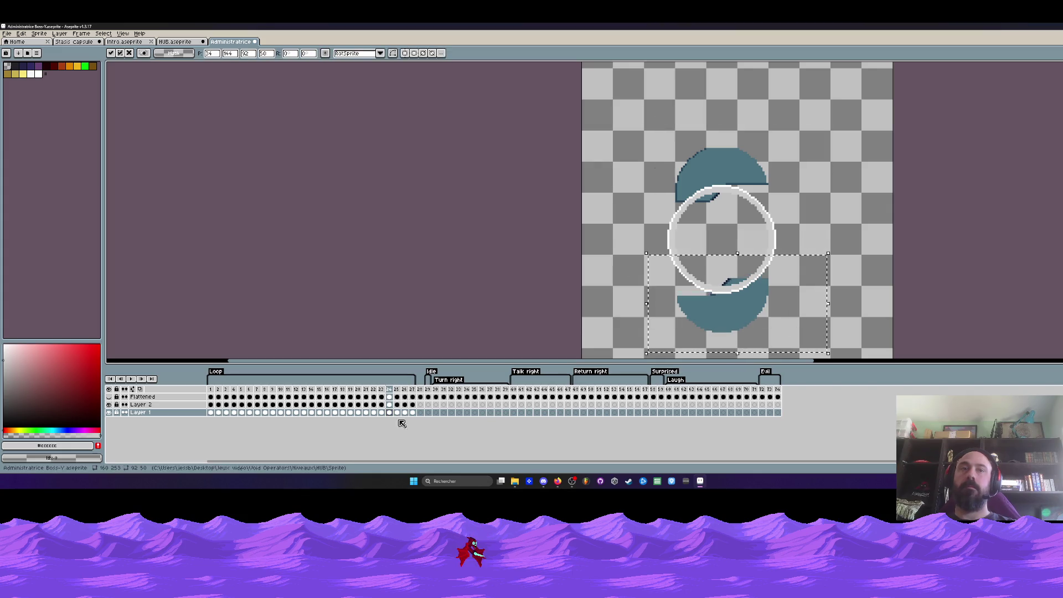
{"action": "left_click", "coordinate": [382, 413]}
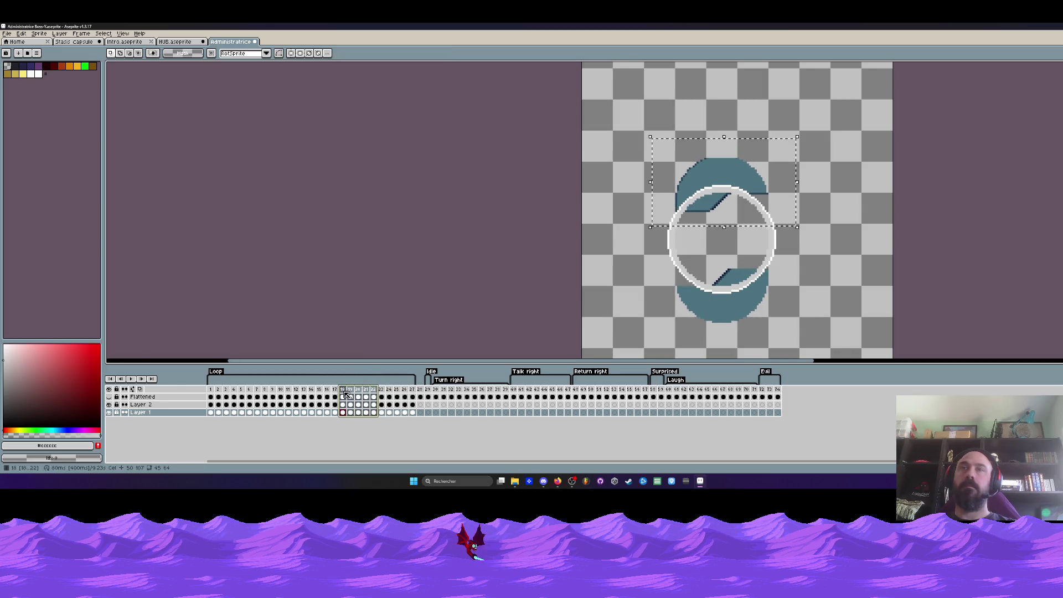
Play the animation from frame 1 to preview the split, then go to frame 12.
{"action": "left_click", "coordinate": [210, 389]}
{"action": "key", "text": "Return"}
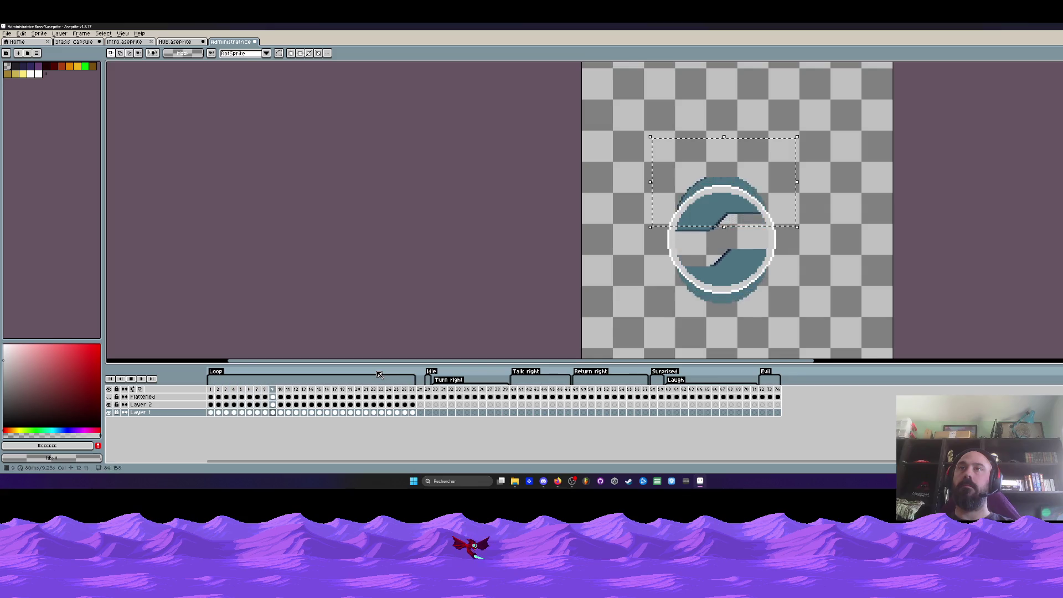
{"action": "key", "text": "Return"}
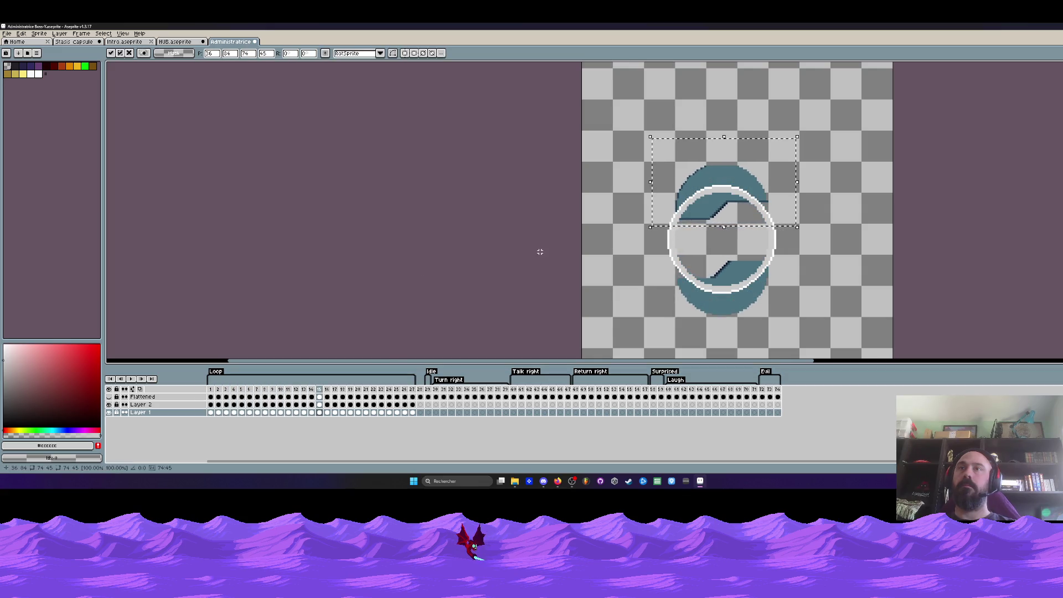
{"action": "left_click", "coordinate": [297, 390]}
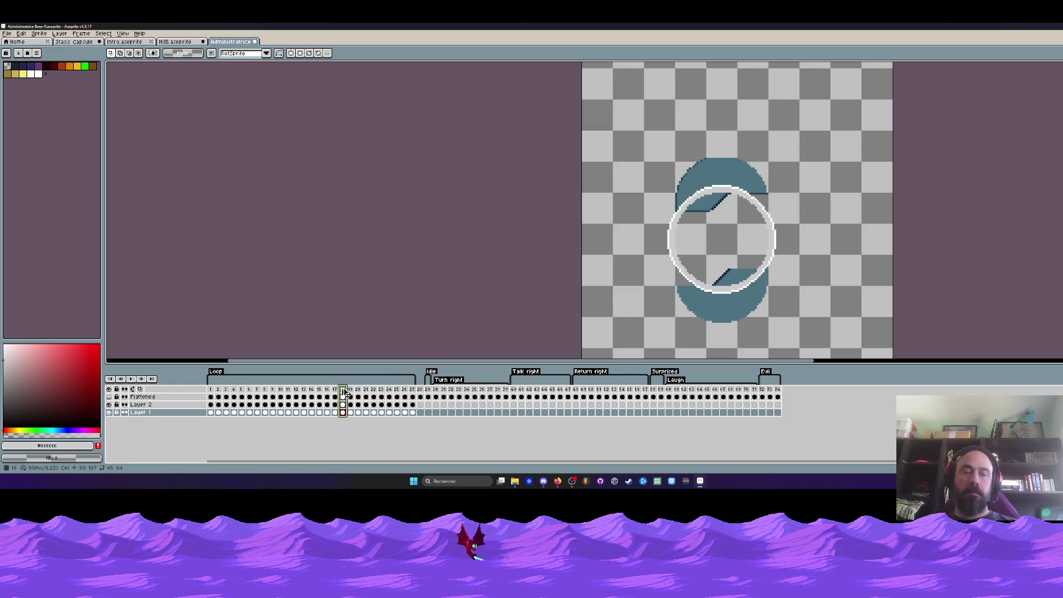
Insert a frame after frame 18 and reposition the top and bottom halves there.
{"action": "key", "text": "alt+n"}
{"action": "left_click_drag", "start_coordinate": [631, 137], "coordinate": [790, 233]}
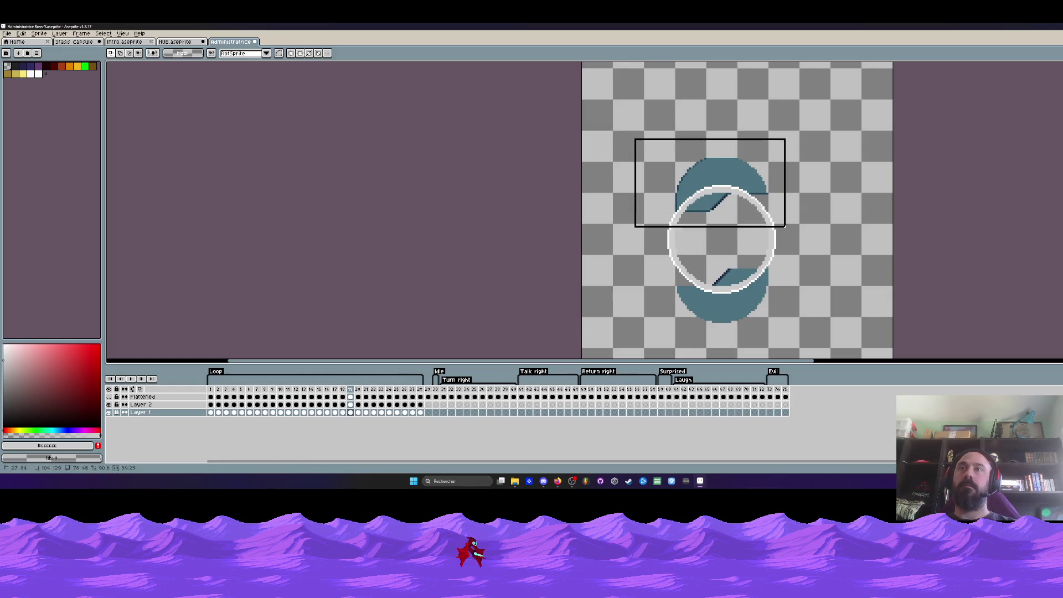
{"action": "key", "text": "Left"}
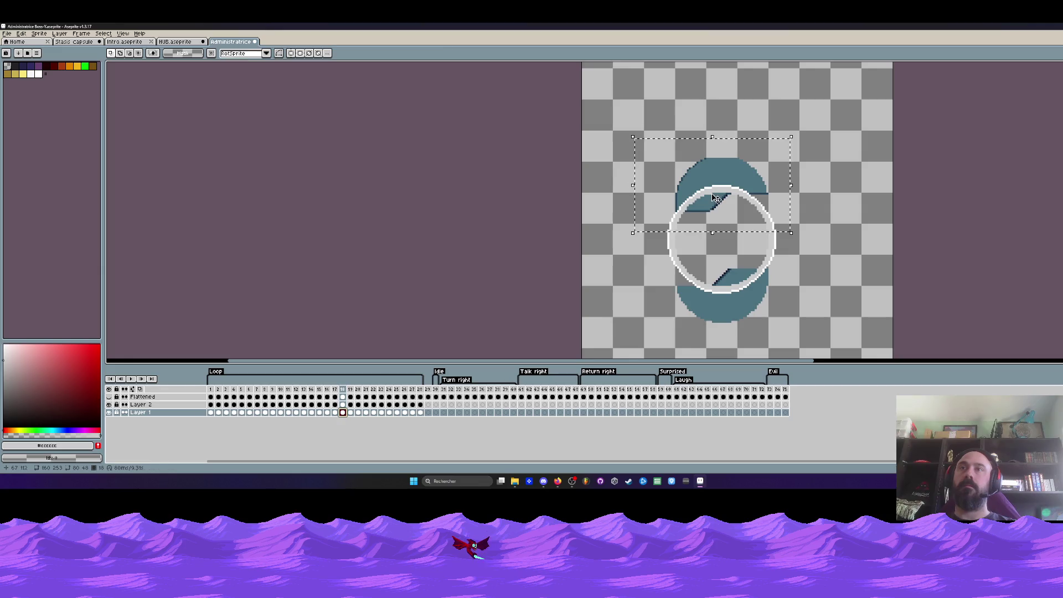
{"action": "left_click_drag", "start_coordinate": [701, 209], "coordinate": [703, 210]}
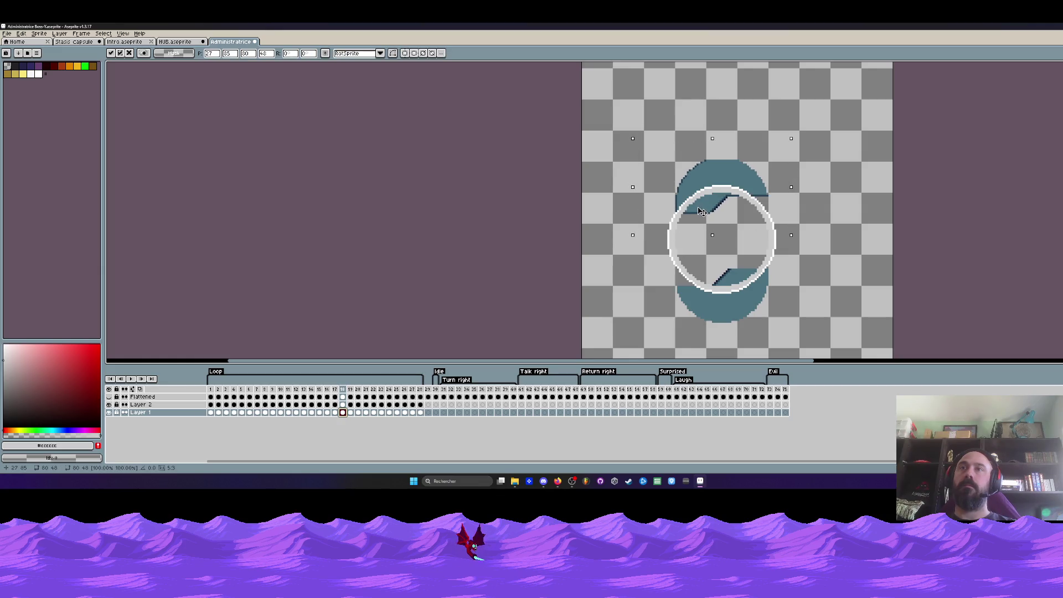
{"action": "left_click_drag", "start_coordinate": [646, 244], "coordinate": [791, 322]}
{"action": "key", "text": "Return"}
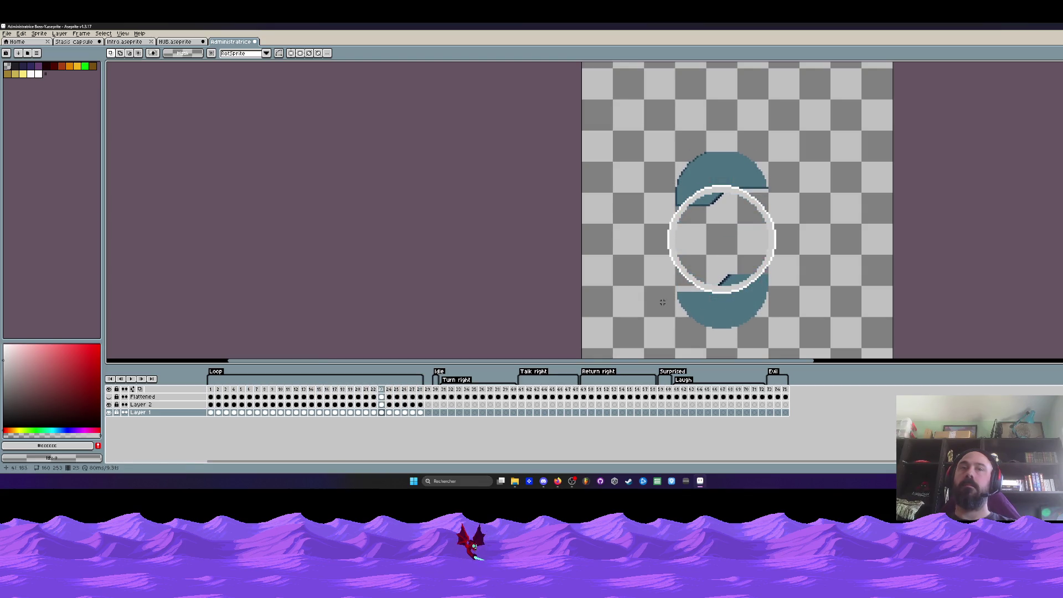
{"action": "left_click_drag", "start_coordinate": [210, 389], "coordinate": [415, 393]}
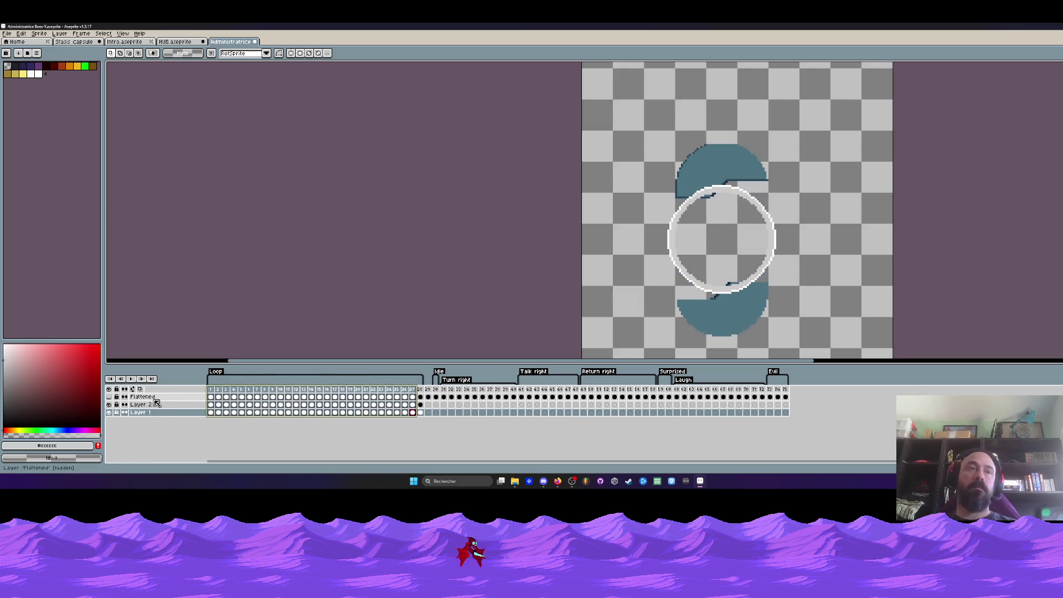
Add empty frames after frame 27 with Alt+B, then select the Layer 2 and Flattened cels.
{"action": "left_click", "coordinate": [211, 391]}
{"action": "left_click", "coordinate": [414, 390]}
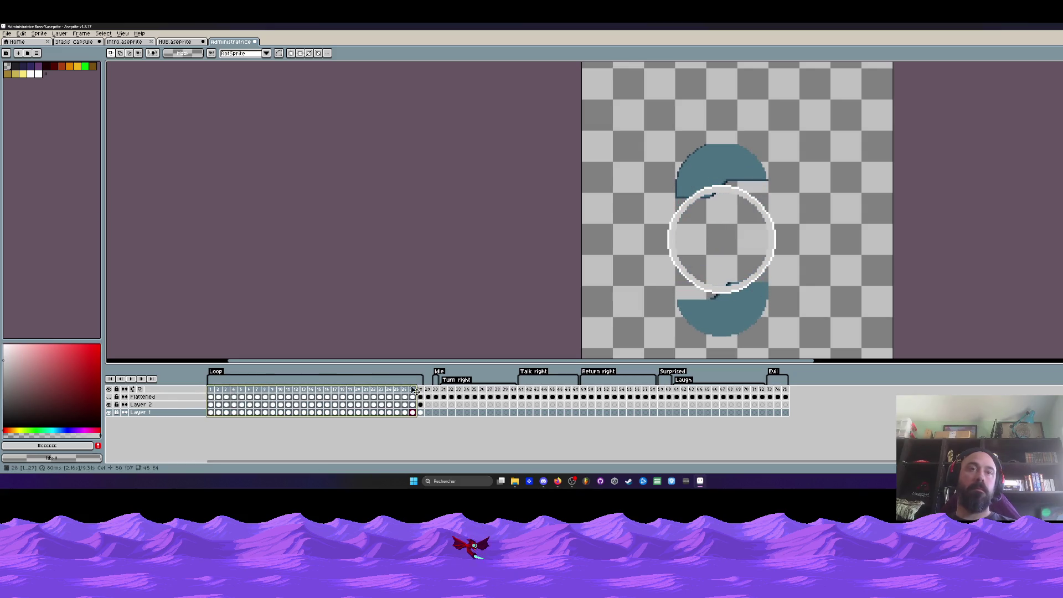
{"action": "left_click", "coordinate": [424, 390]}
{"action": "key", "text": "alt+b"}
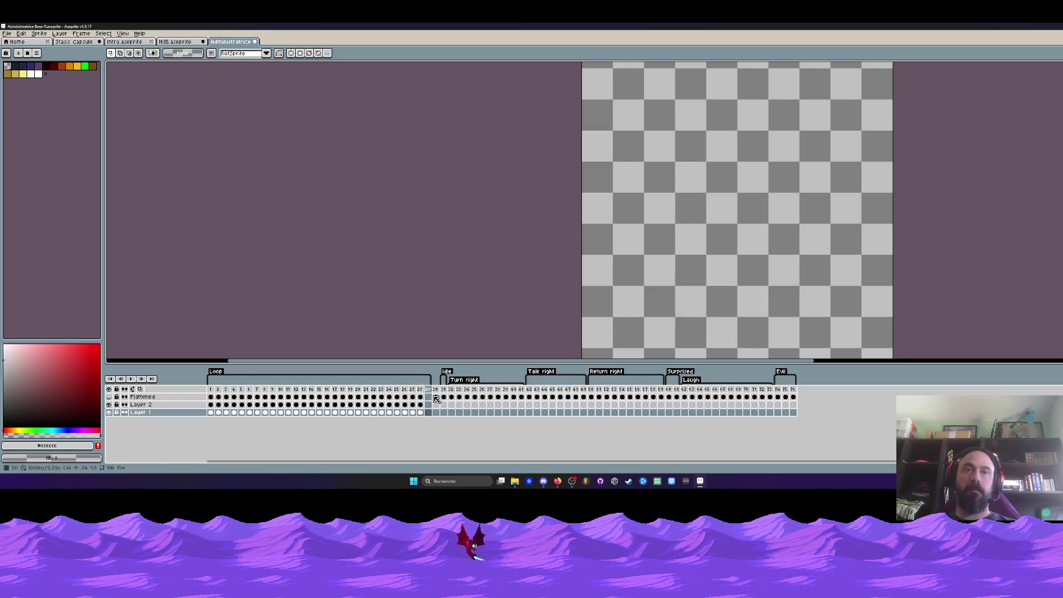
{"action": "key", "text": "alt+b"}
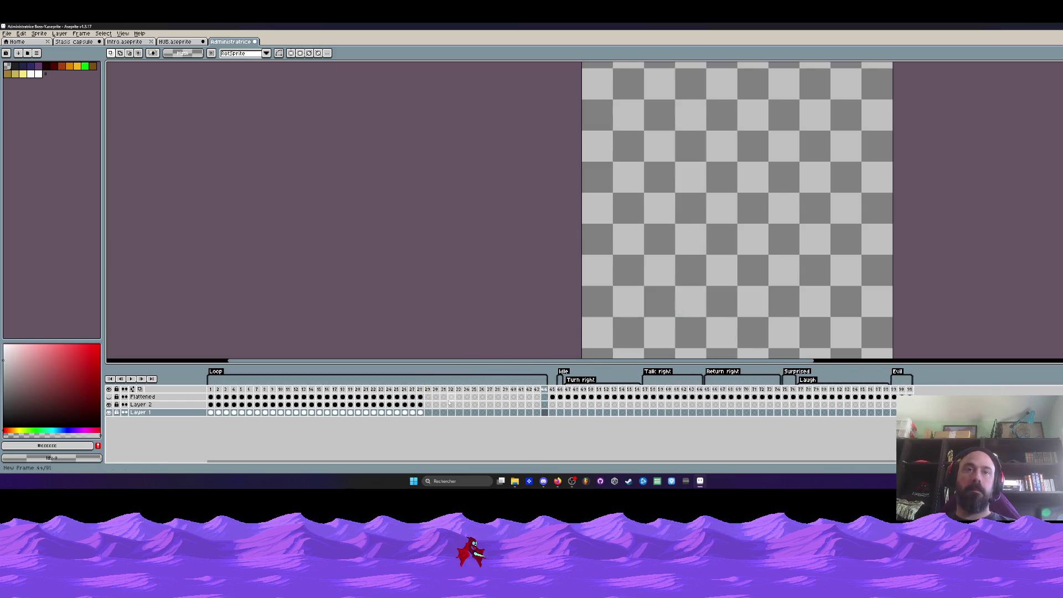
{"action": "left_click_drag", "start_coordinate": [210, 405], "coordinate": [420, 406]}
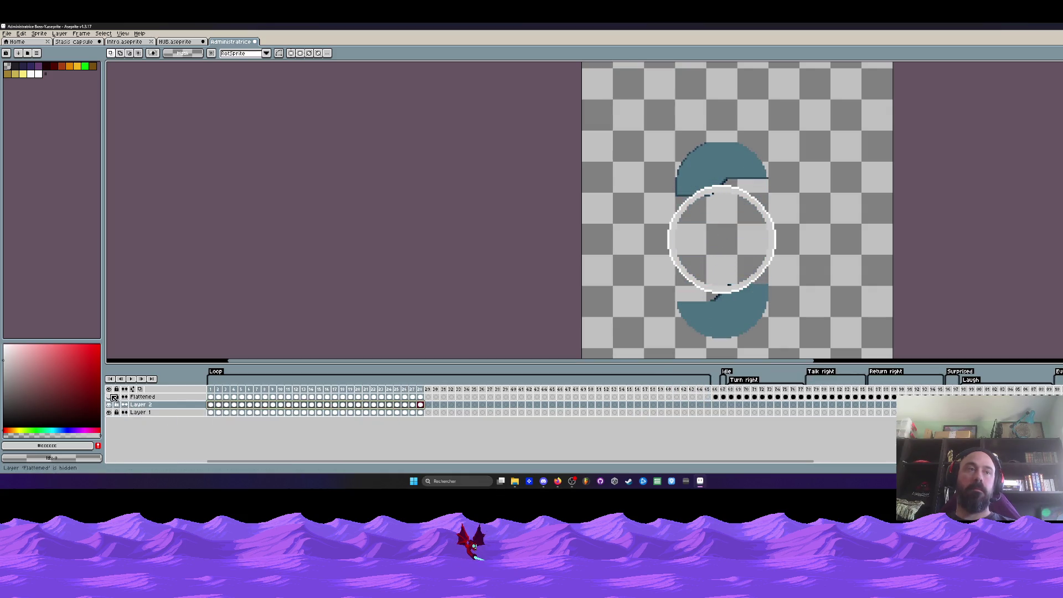
{"action": "left_click", "coordinate": [213, 397]}
{"action": "left_click_drag", "start_coordinate": [212, 397], "coordinate": [435, 402]}
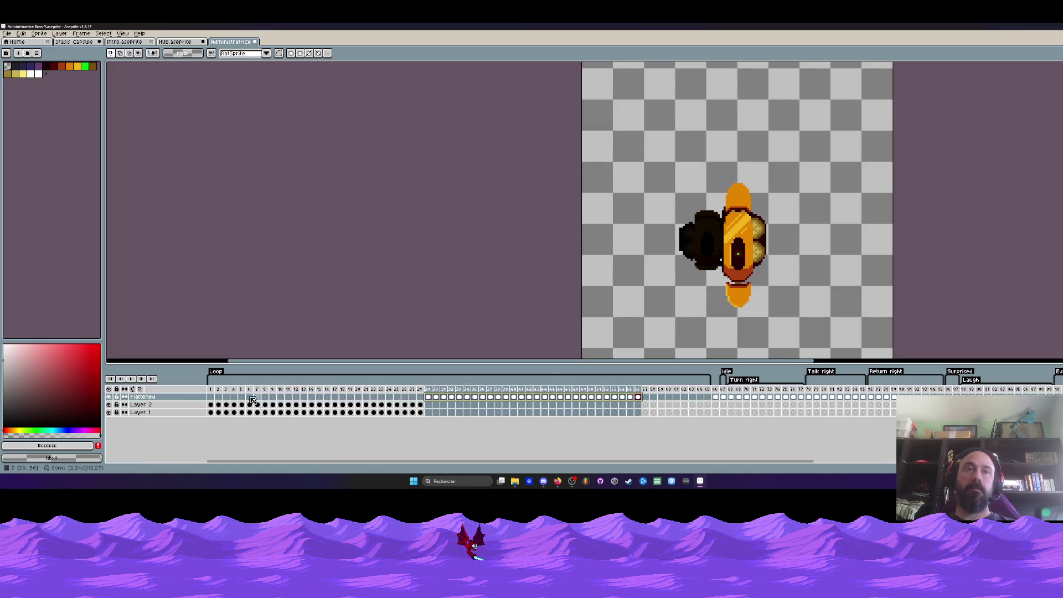
Give frames 1–28 a 30 ms duration each, previewing the timing.
{"action": "left_click", "coordinate": [131, 378]}
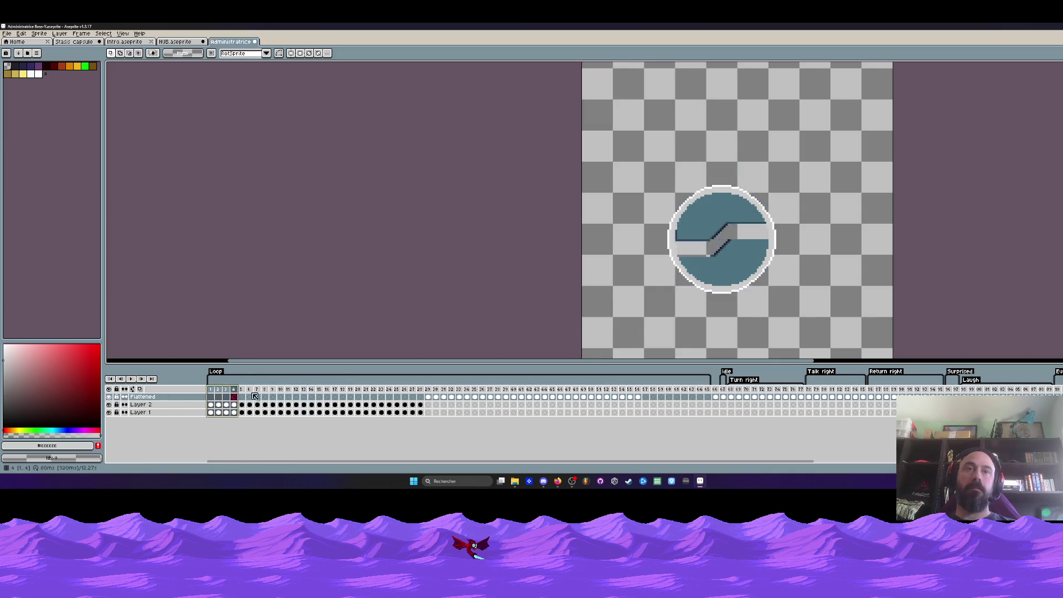
{"action": "left_click_drag", "start_coordinate": [210, 390], "coordinate": [420, 391]}
{"action": "double_click", "coordinate": [421, 391]}
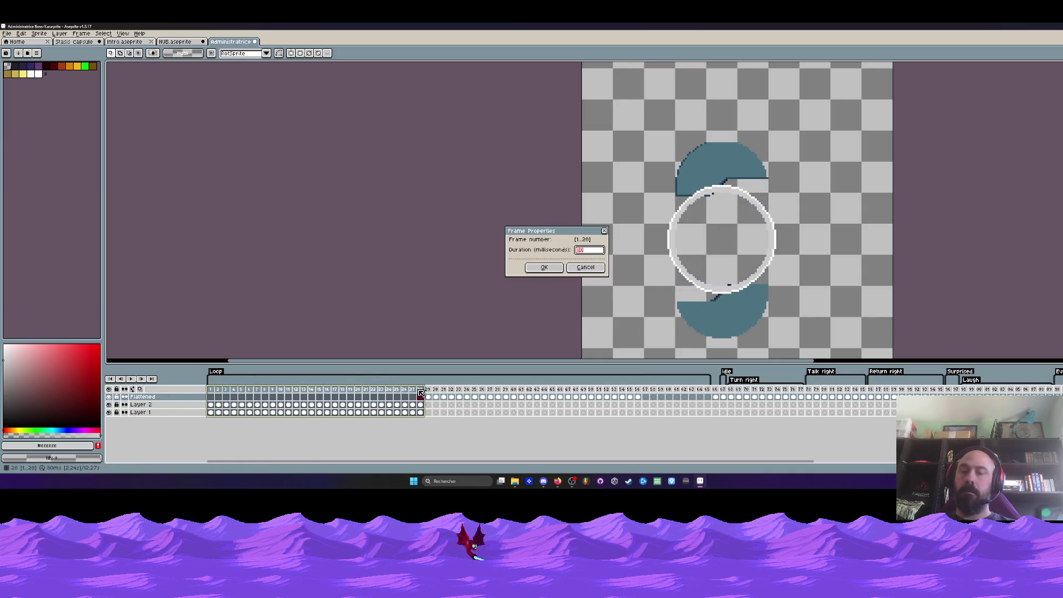
{"action": "left_click", "coordinate": [539, 268]}
{"action": "left_click", "coordinate": [131, 379]}
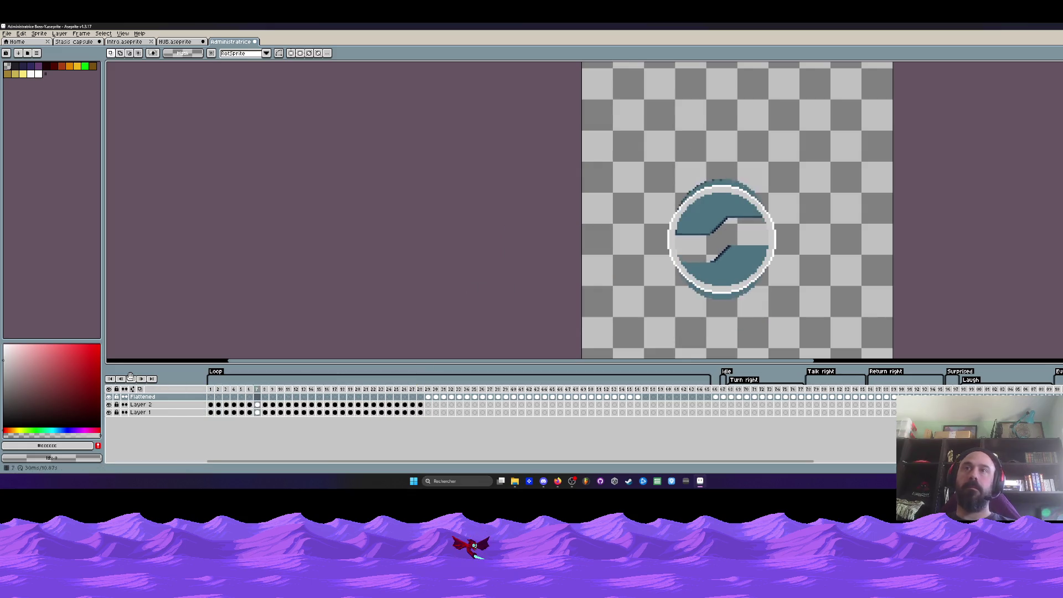
{"action": "left_click_drag", "start_coordinate": [210, 390], "coordinate": [425, 403]}
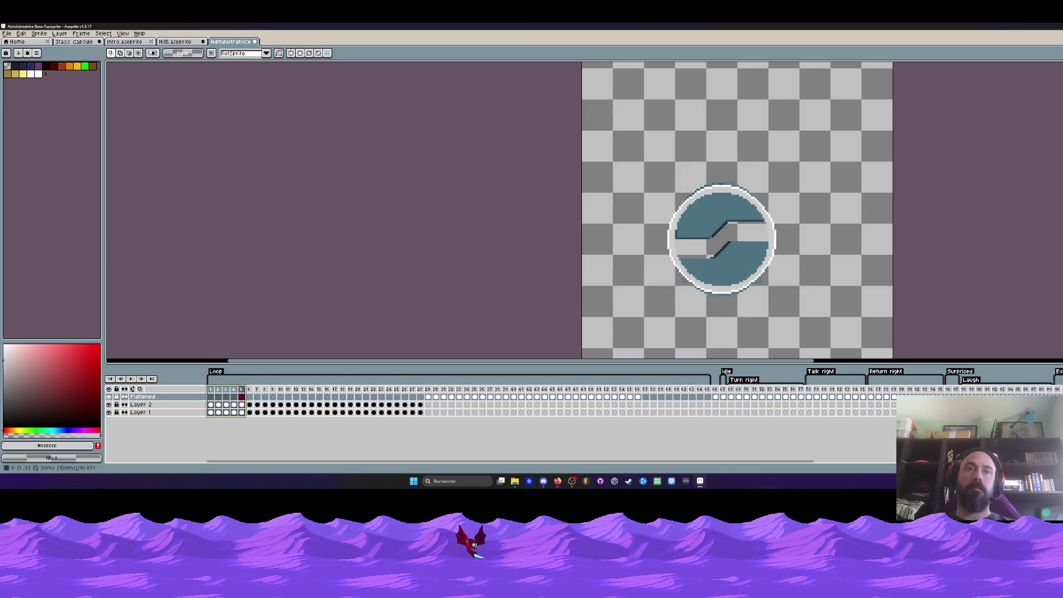
{"action": "double_click", "coordinate": [420, 391]}
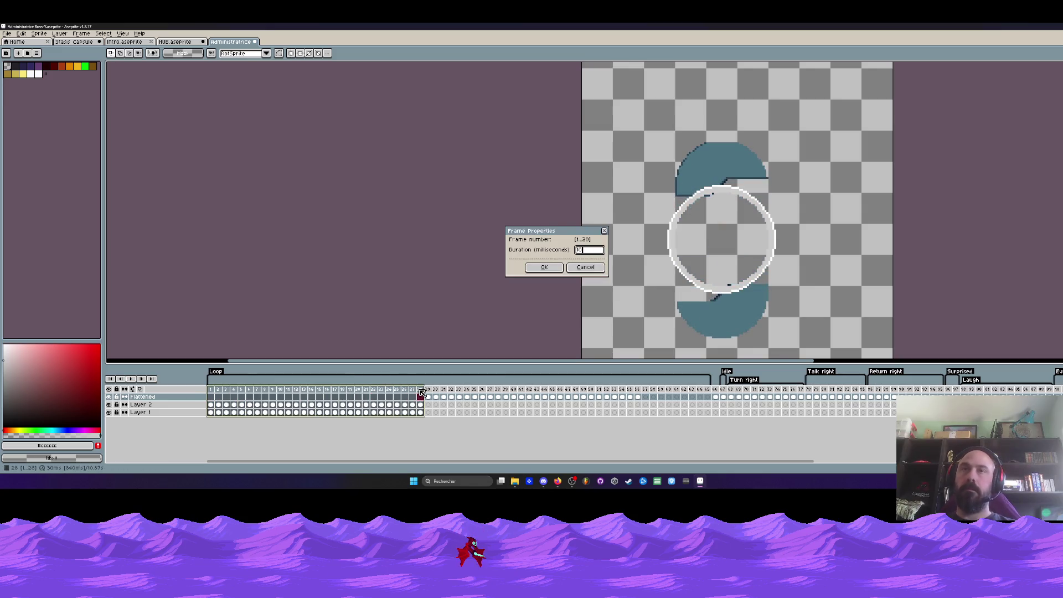
{"action": "left_click", "coordinate": [539, 268]}
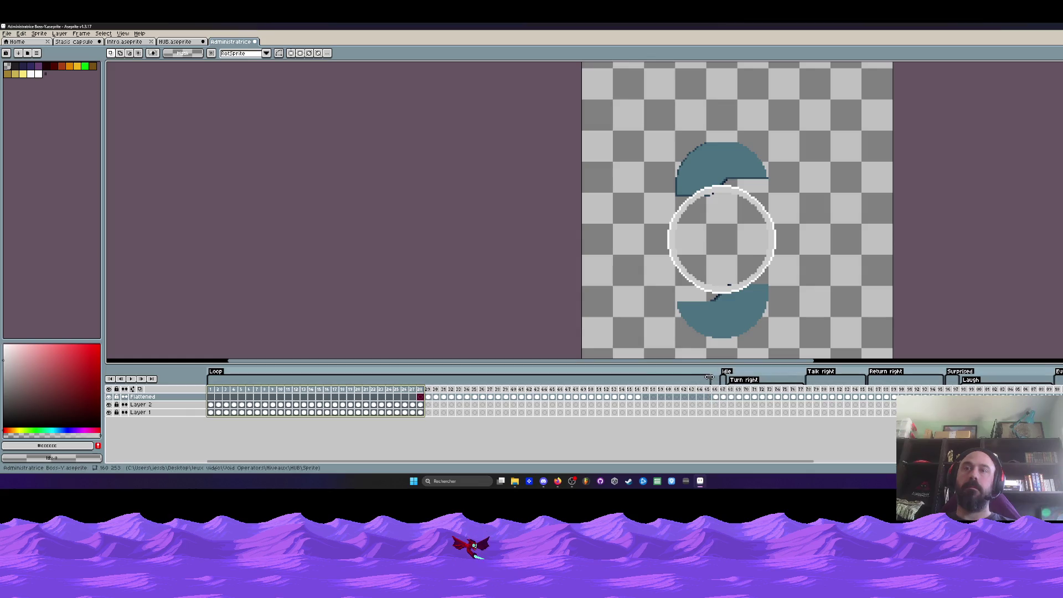
Play from frame 1, then add a still frame ahead of the Loop tag.
{"action": "left_click", "coordinate": [215, 391]}
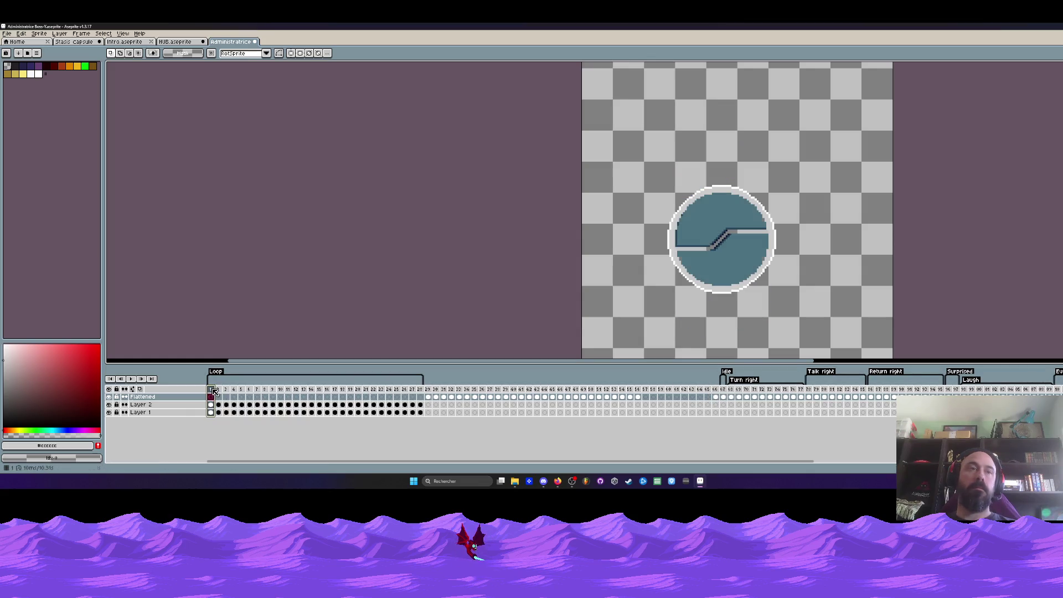
{"action": "key", "text": "Return"}
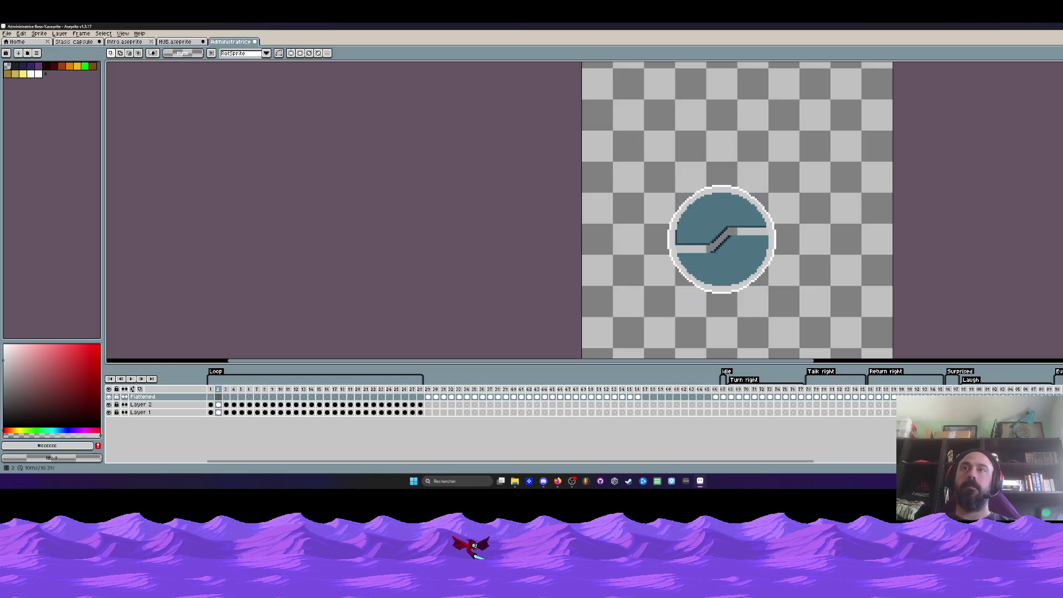
{"action": "left_click", "coordinate": [210, 398]}
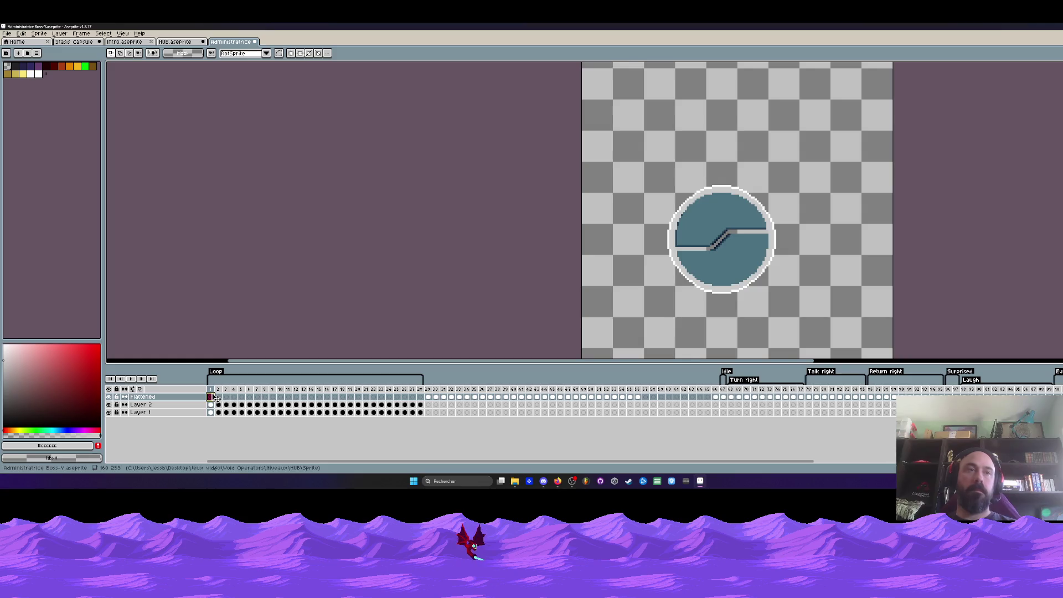
{"action": "left_click_drag", "start_coordinate": [221, 392], "coordinate": [214, 391]}
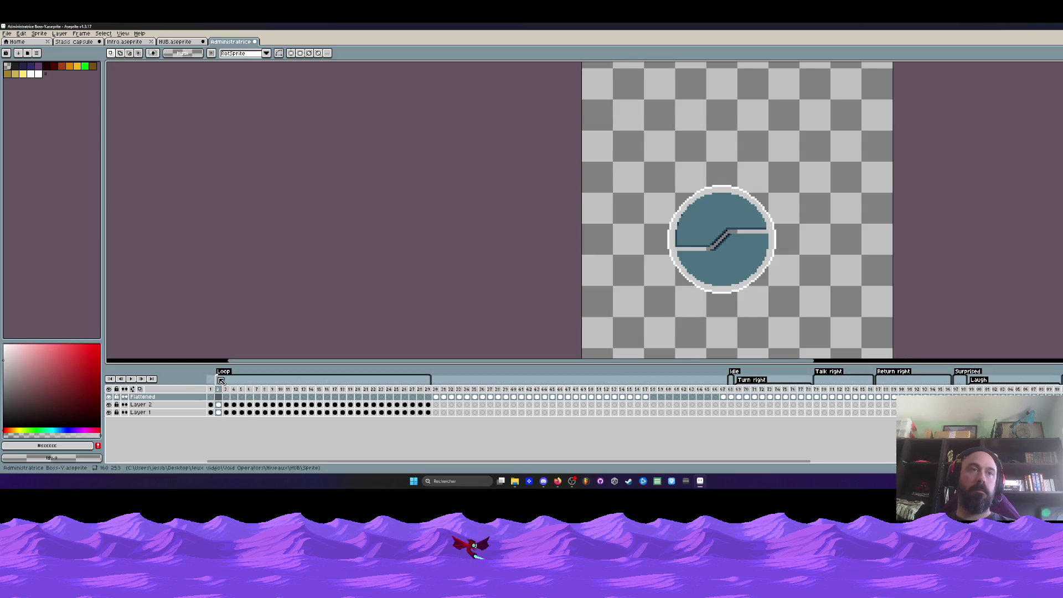
{"action": "scroll", "coordinate": [707, 240], "scroll_direction": "up", "scroll_amount": 2}
{"action": "scroll", "coordinate": [707, 240], "scroll_direction": "up", "scroll_amount": 1}
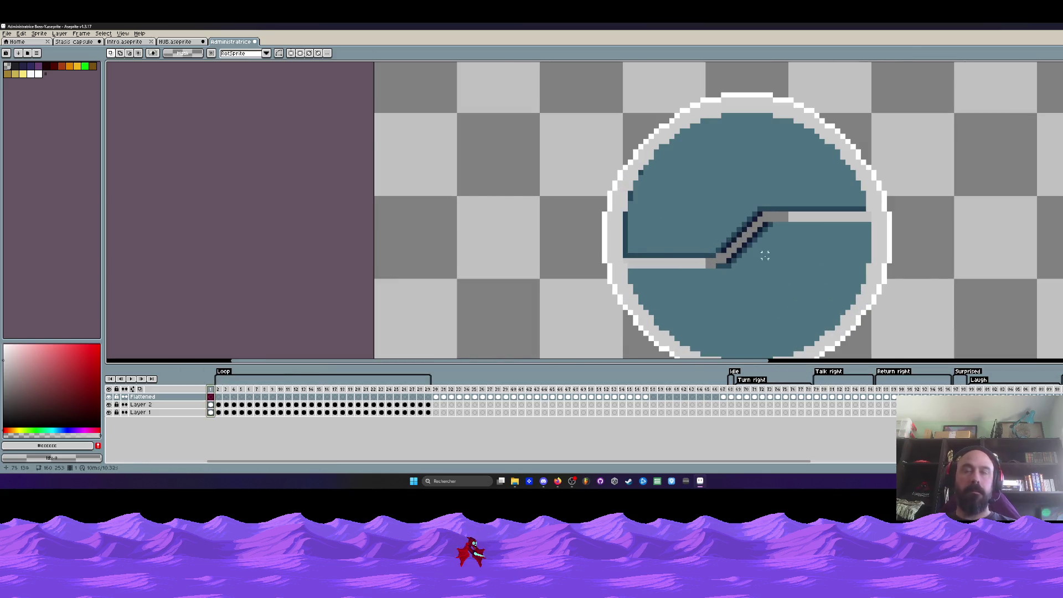
Lasso the circle's lower half on Layer 1 and raise it one pixel.
{"action": "key", "text": "q"}
{"action": "left_click_drag", "start_coordinate": [712, 265], "coordinate": [908, 202]}
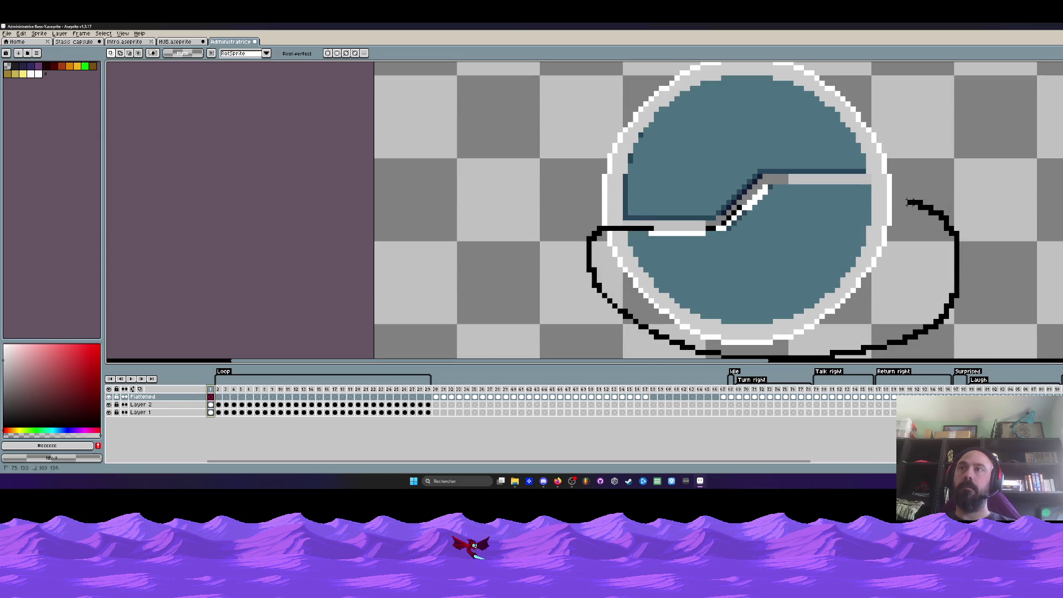
{"action": "left_click_drag", "start_coordinate": [780, 182], "coordinate": [780, 184]}
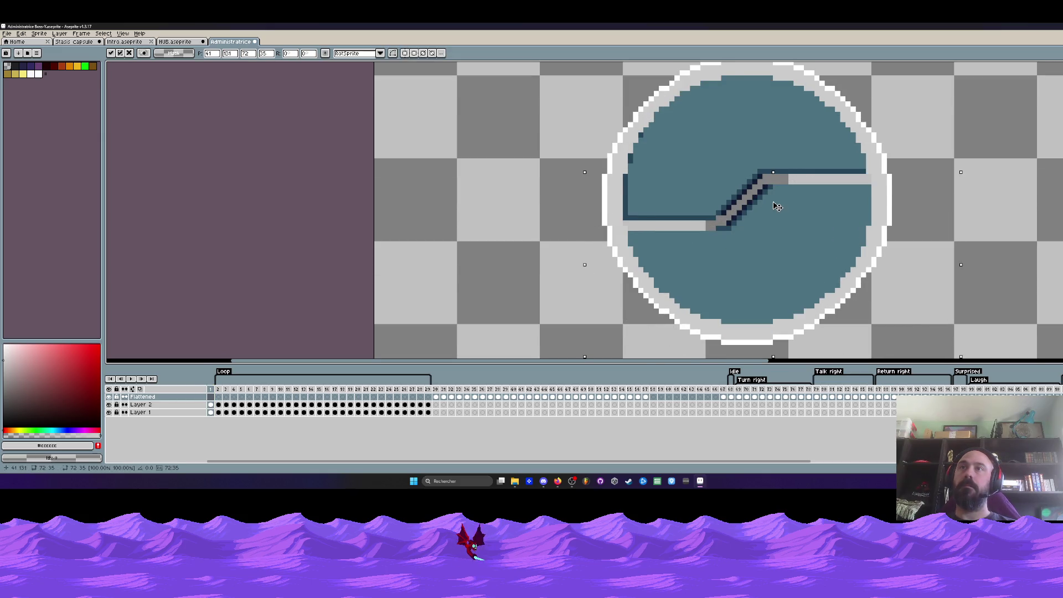
{"action": "left_click", "coordinate": [210, 411]}
{"action": "key", "text": "Up"}
{"action": "key", "text": "Return"}
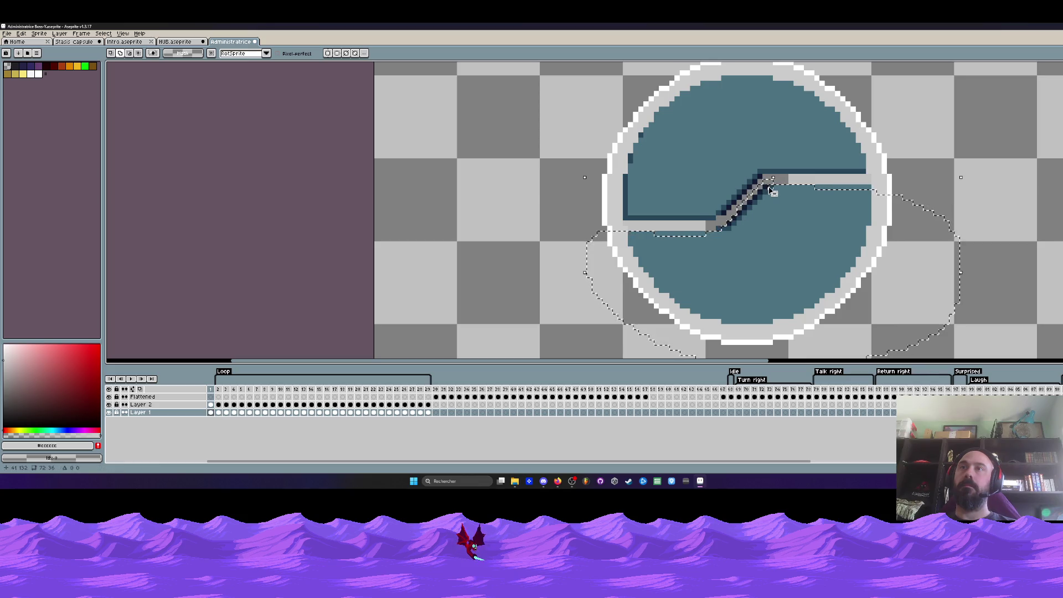
Raise the bar's lower-right part one pixel and lower the circle's top half one pixel.
{"action": "left_click_drag", "start_coordinate": [923, 181], "coordinate": [764, 182]}
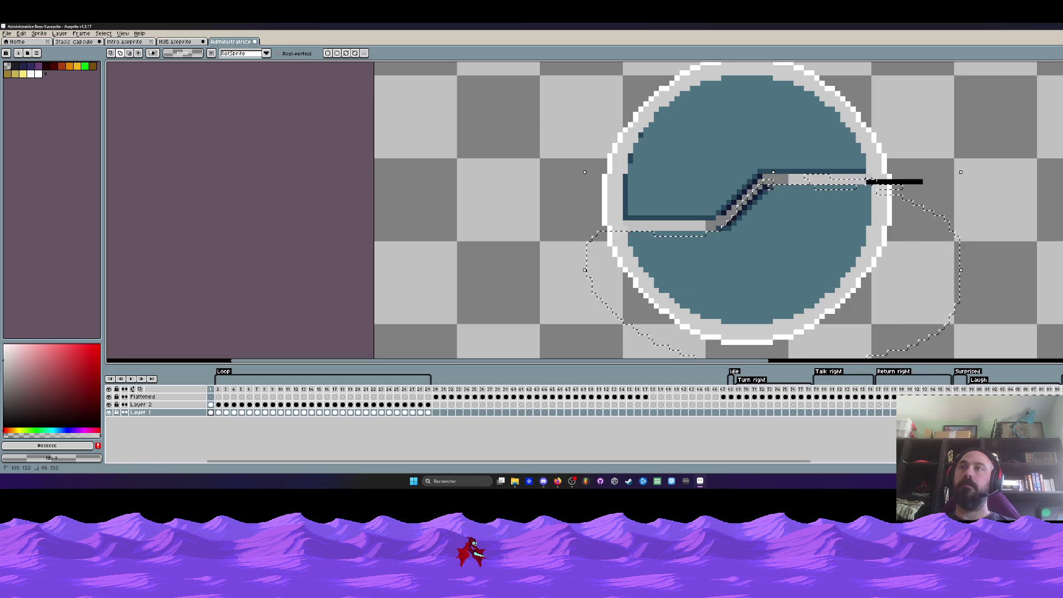
{"action": "left_click_drag", "start_coordinate": [775, 228], "coordinate": [779, 221]}
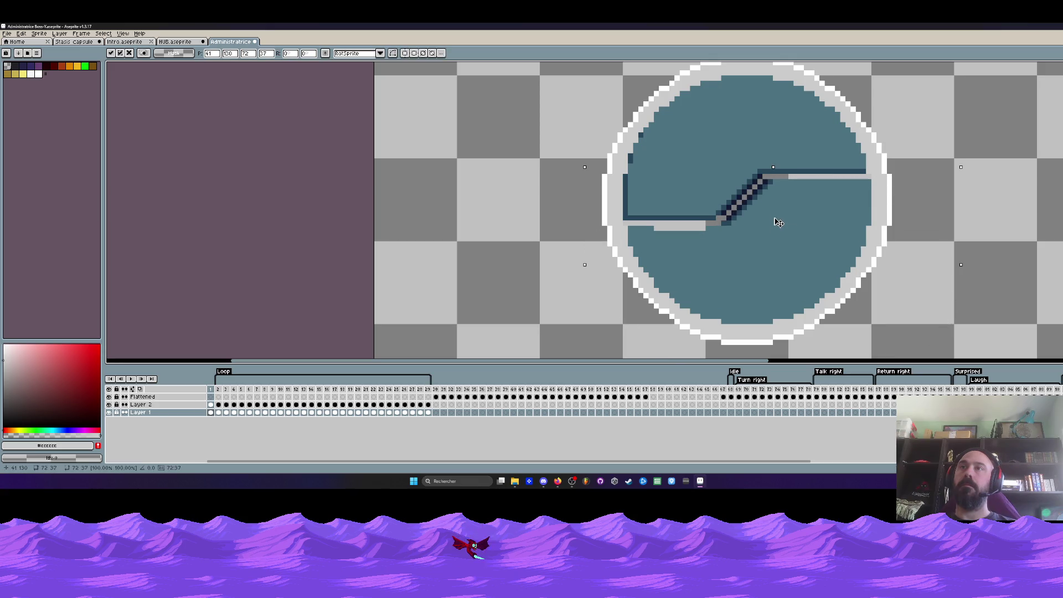
{"action": "left_click_drag", "start_coordinate": [592, 278], "coordinate": [636, 325]}
{"action": "left_click_drag", "start_coordinate": [629, 217], "coordinate": [884, 156]}
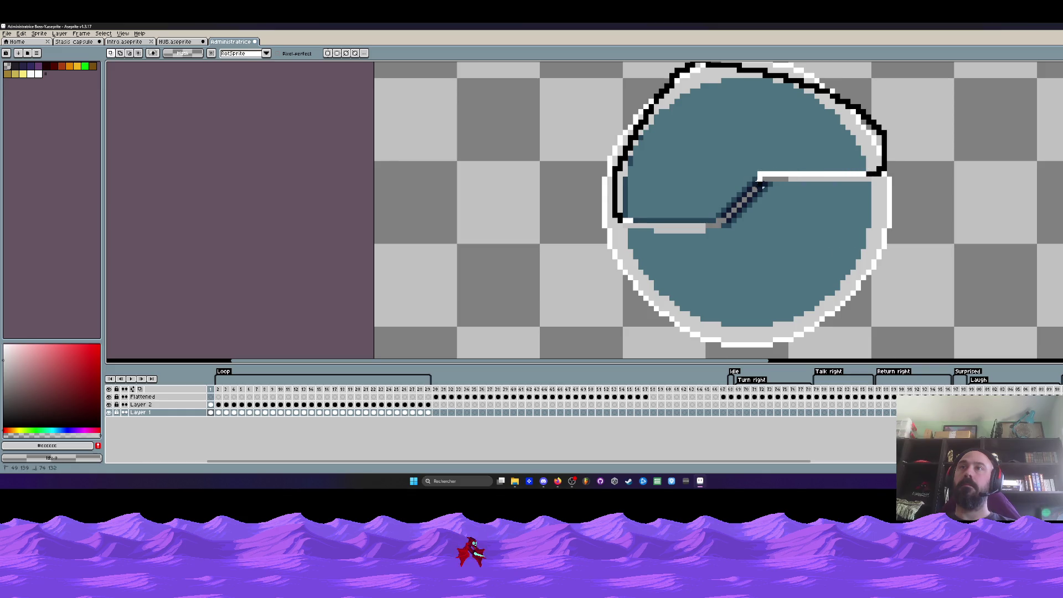
{"action": "left_click_drag", "start_coordinate": [651, 220], "coordinate": [624, 221]}
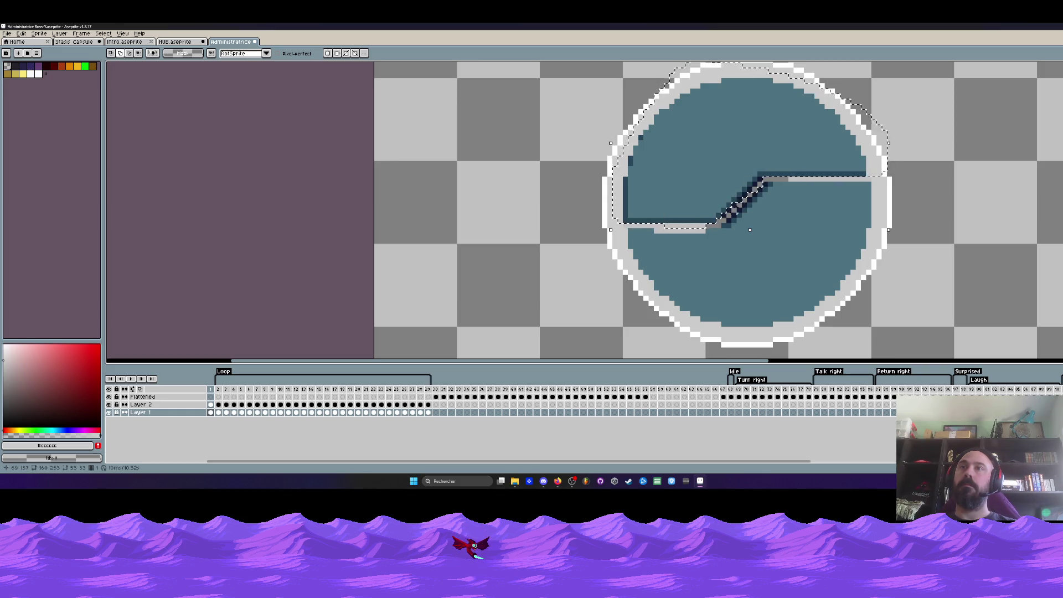
{"action": "left_click_drag", "start_coordinate": [725, 193], "coordinate": [725, 199]}
{"action": "key", "text": "Return"}
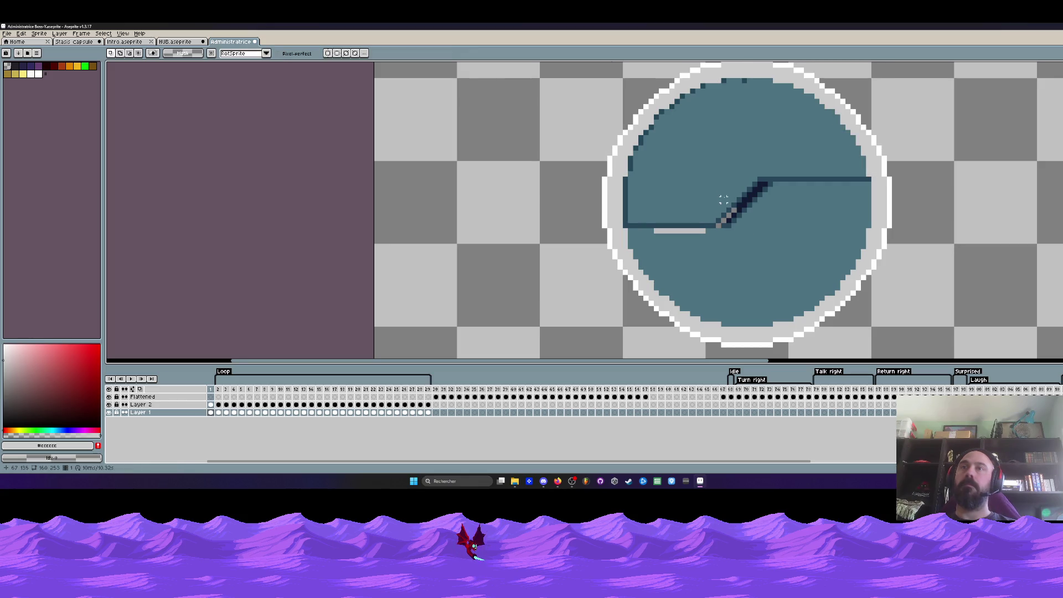
Paint the circle's teal over the grey bar below the dividing line.
{"action": "scroll", "coordinate": [729, 199], "scroll_direction": "up", "scroll_amount": 1}
{"action": "key", "text": "b"}
{"action": "left_click", "coordinate": [677, 290], "text": "alt"}
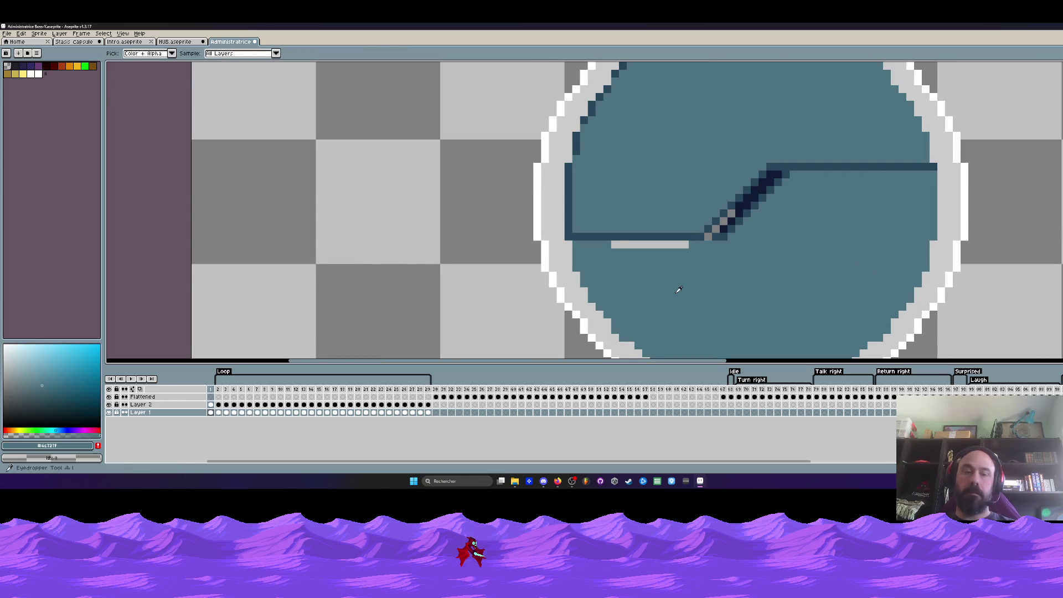
{"action": "scroll", "coordinate": [676, 290], "scroll_direction": "up", "scroll_amount": 1}
{"action": "left_click_drag", "start_coordinate": [595, 228], "coordinate": [710, 232]}
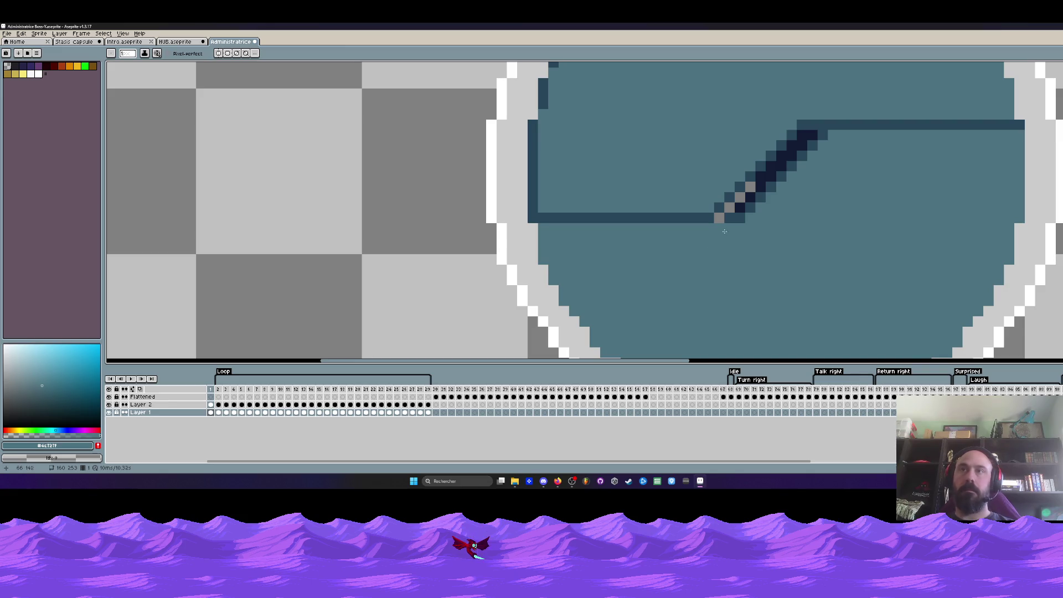
Darken the grey pixels on the diagonal with navy and cover the stray grey pixel in teal.
{"action": "left_click", "coordinate": [765, 188], "text": "alt"}
{"action": "left_click", "coordinate": [775, 193]}
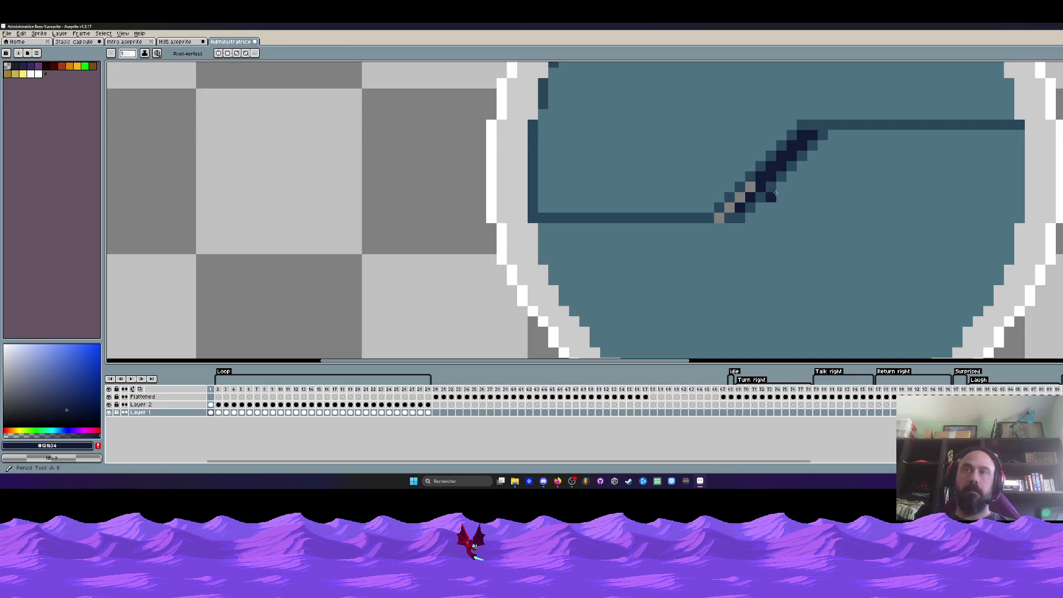
{"action": "left_click", "coordinate": [744, 187]}
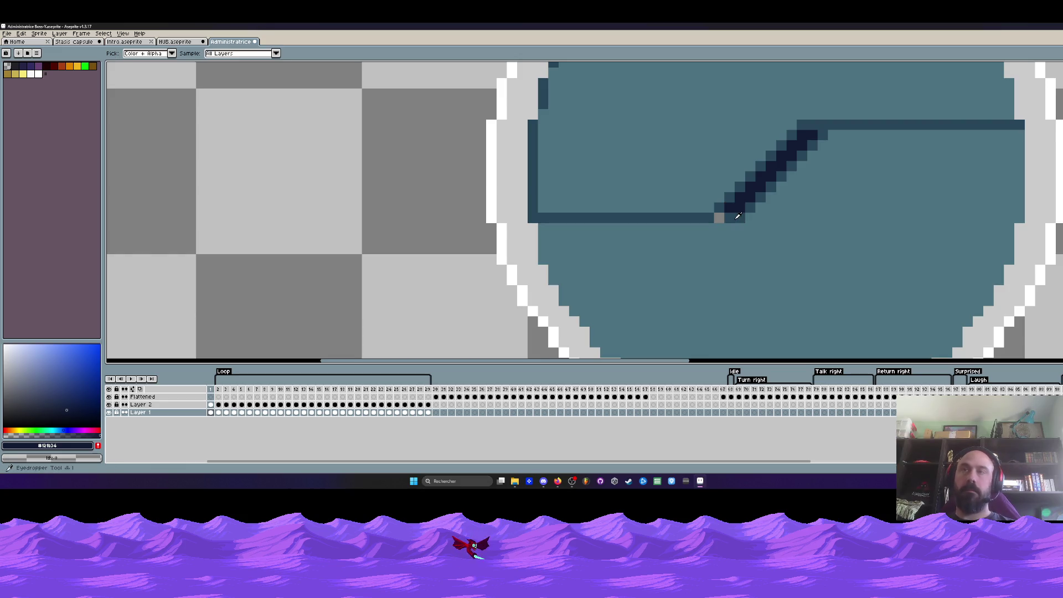
{"action": "left_click", "coordinate": [736, 217], "text": "alt"}
{"action": "left_click", "coordinate": [717, 218]}
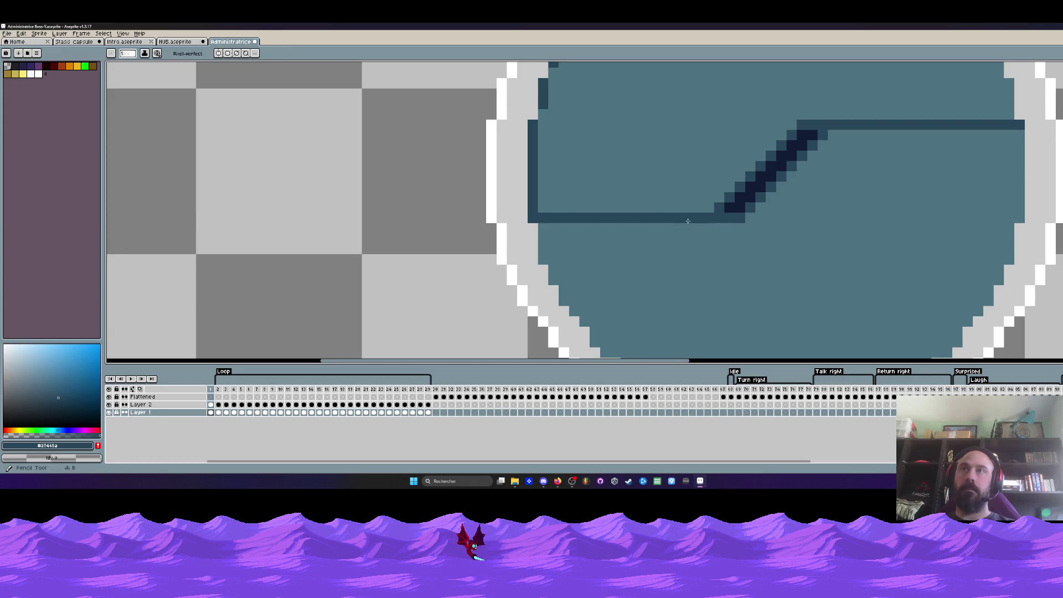
{"action": "scroll", "coordinate": [697, 234], "scroll_direction": "down", "scroll_amount": 4}
{"action": "left_click", "coordinate": [210, 397]}
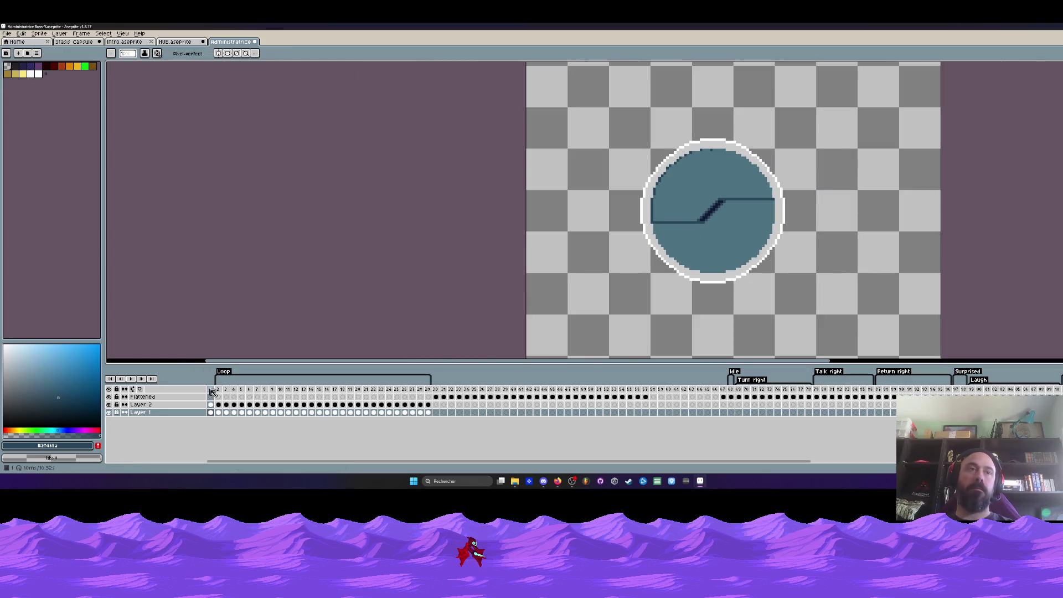
Move the Loop tag's start point and preview the animation.
{"action": "double_click", "coordinate": [211, 390]}
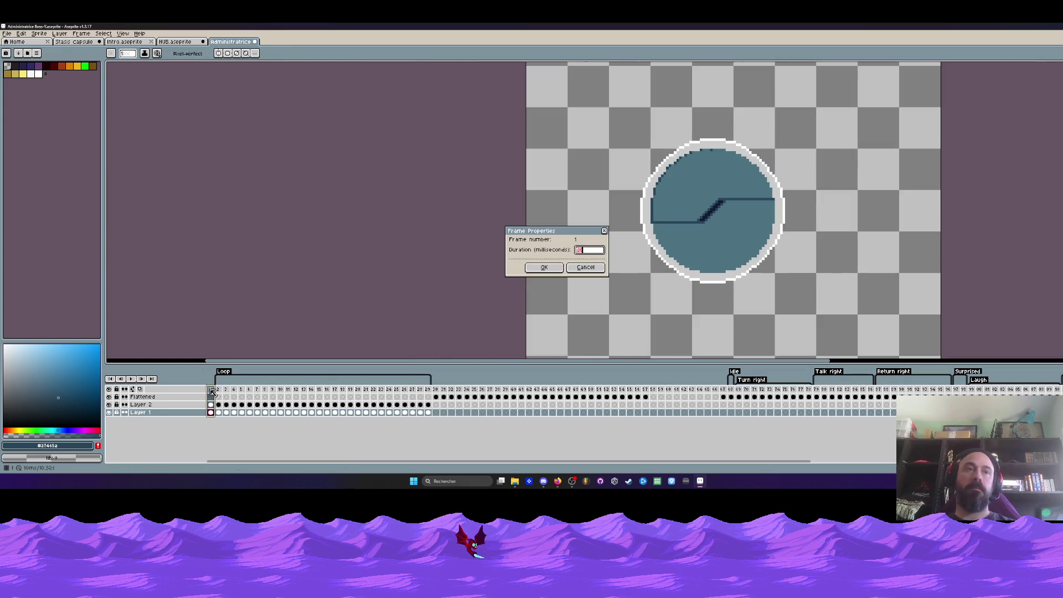
{"action": "left_click", "coordinate": [583, 267]}
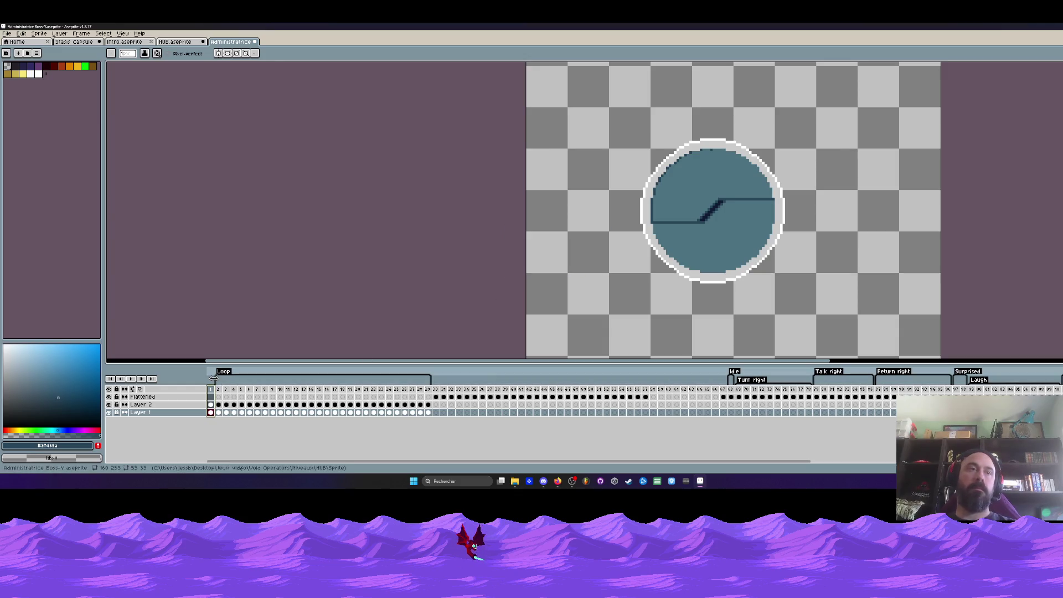
{"action": "left_click_drag", "start_coordinate": [208, 378], "coordinate": [211, 394]}
{"action": "key", "text": "Return"}
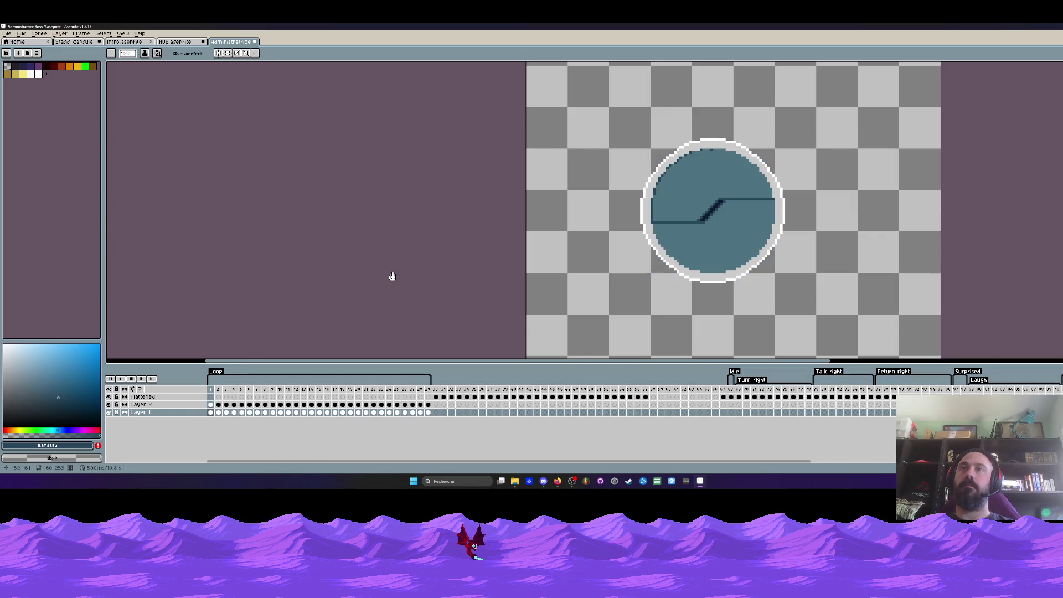
Add frame 30 after frame 29 and delete both teal halves from it.
{"action": "left_click", "coordinate": [430, 390]}
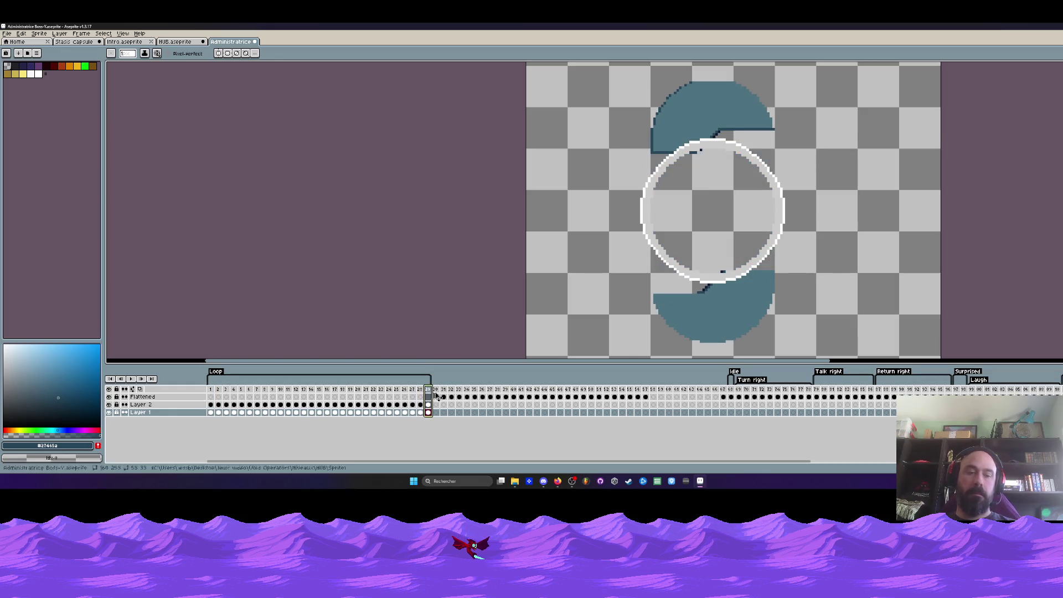
{"action": "key", "text": "alt+n"}
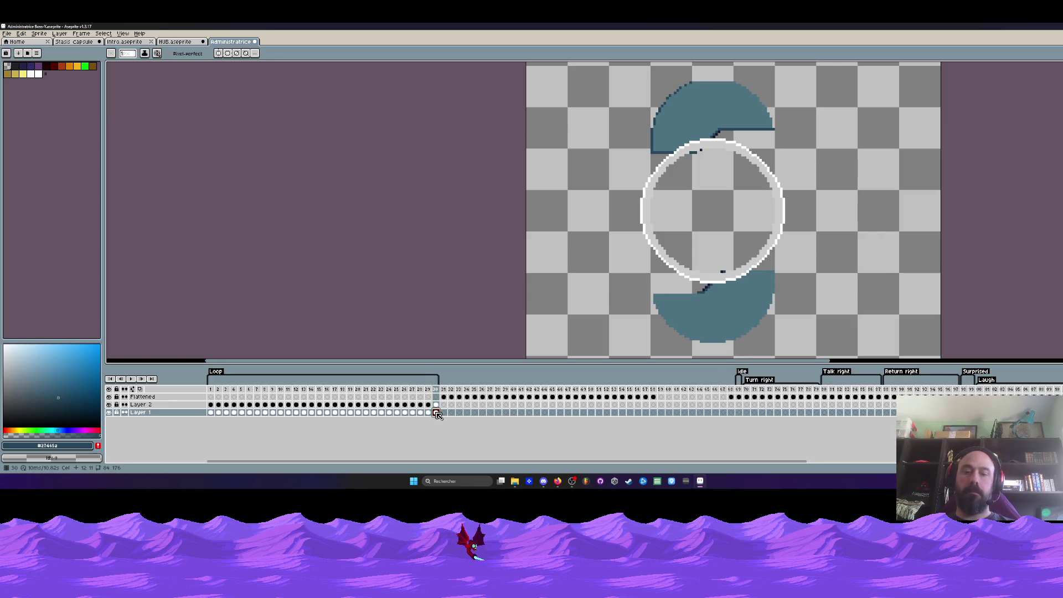
{"action": "key", "text": "m"}
{"action": "left_click_drag", "start_coordinate": [626, 73], "coordinate": [803, 171]}
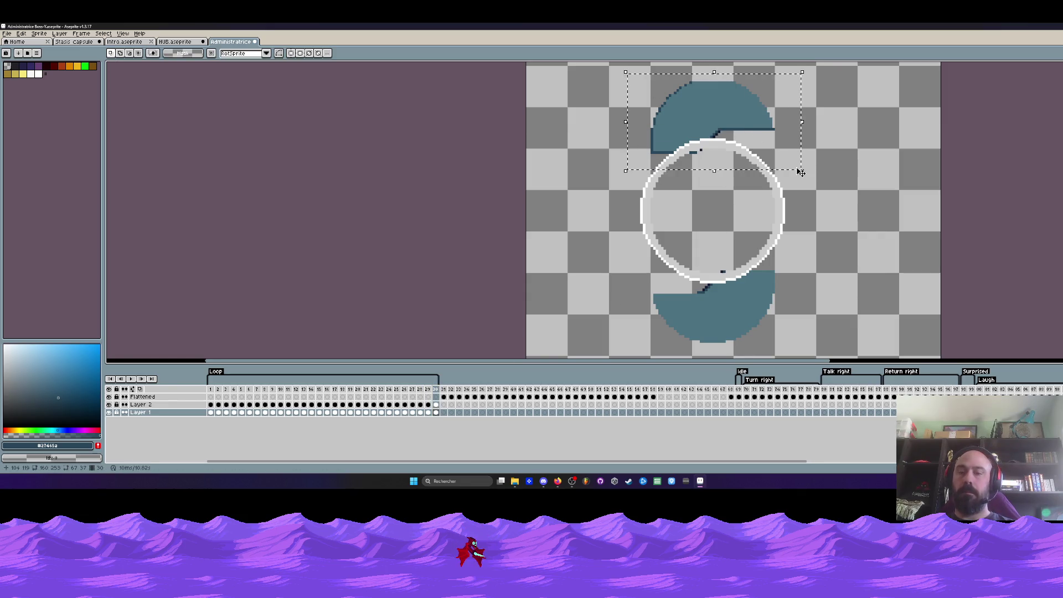
{"action": "key", "text": "Delete"}
{"action": "left_click_drag", "start_coordinate": [612, 262], "coordinate": [830, 347]}
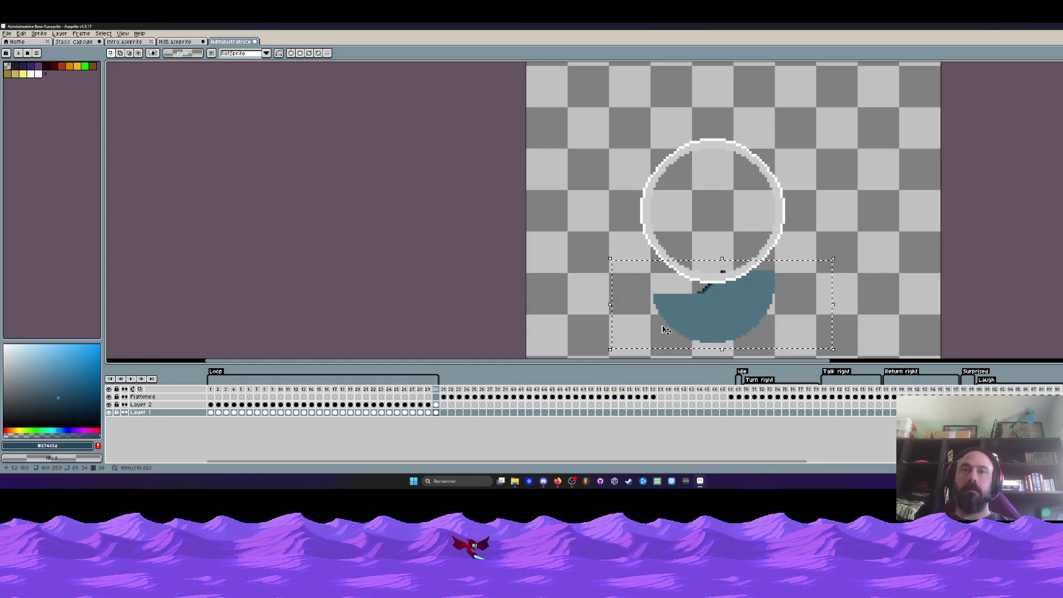
{"action": "key", "text": "Delete"}
Set frame 30's duration to 500 ms.
{"action": "scroll", "coordinate": [693, 268], "scroll_direction": "down", "scroll_amount": 1}
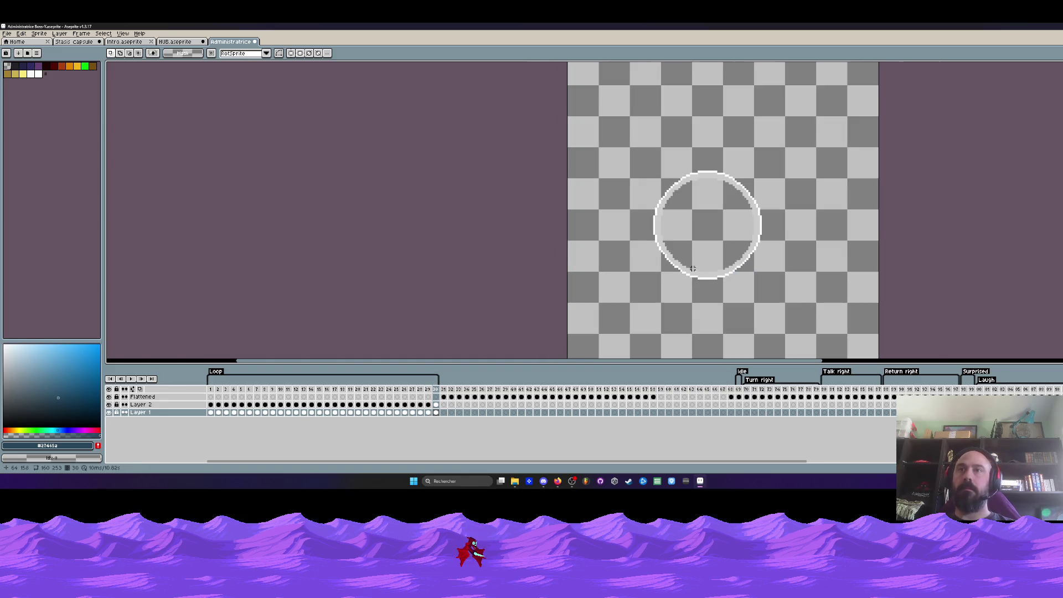
{"action": "double_click", "coordinate": [439, 393]}
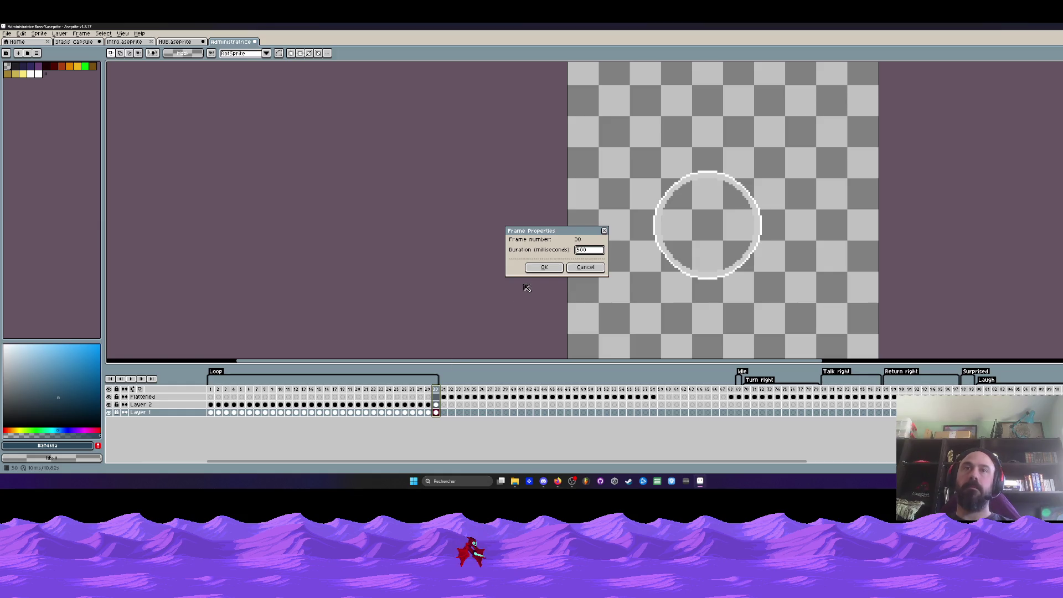
{"action": "key", "text": "Return"}
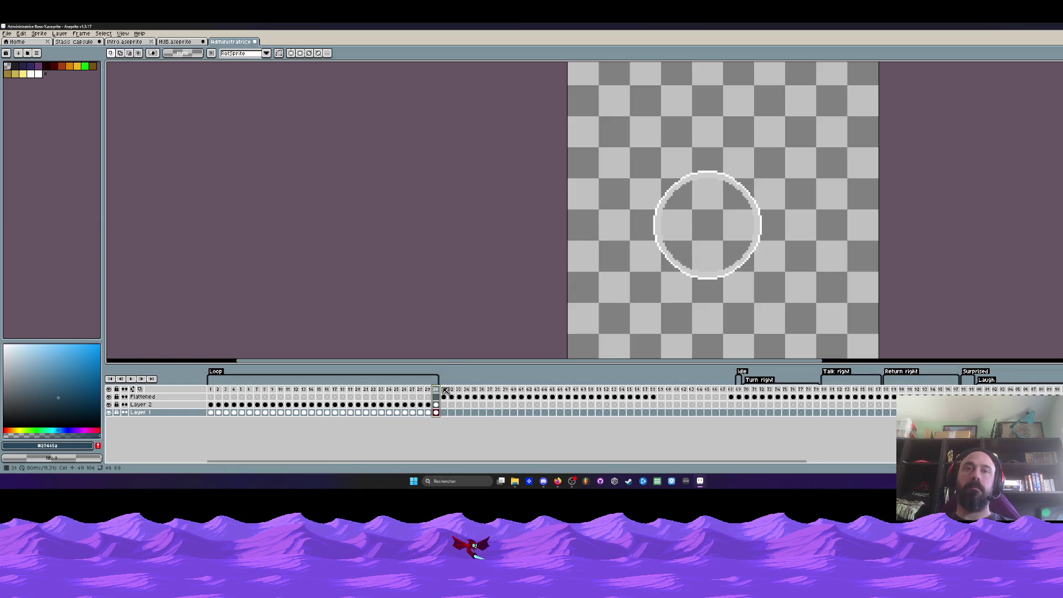
{"action": "left_click", "coordinate": [446, 391]}
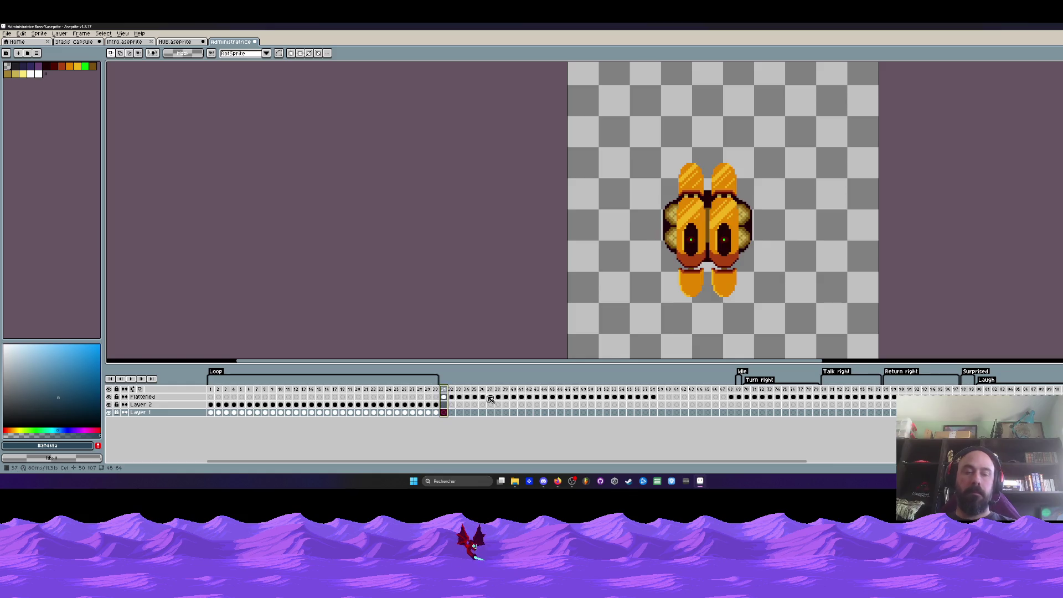
Insert several empty frames after frame 31.
{"action": "key", "text": "alt+shift+n"}
{"action": "left_click", "coordinate": [446, 391]}
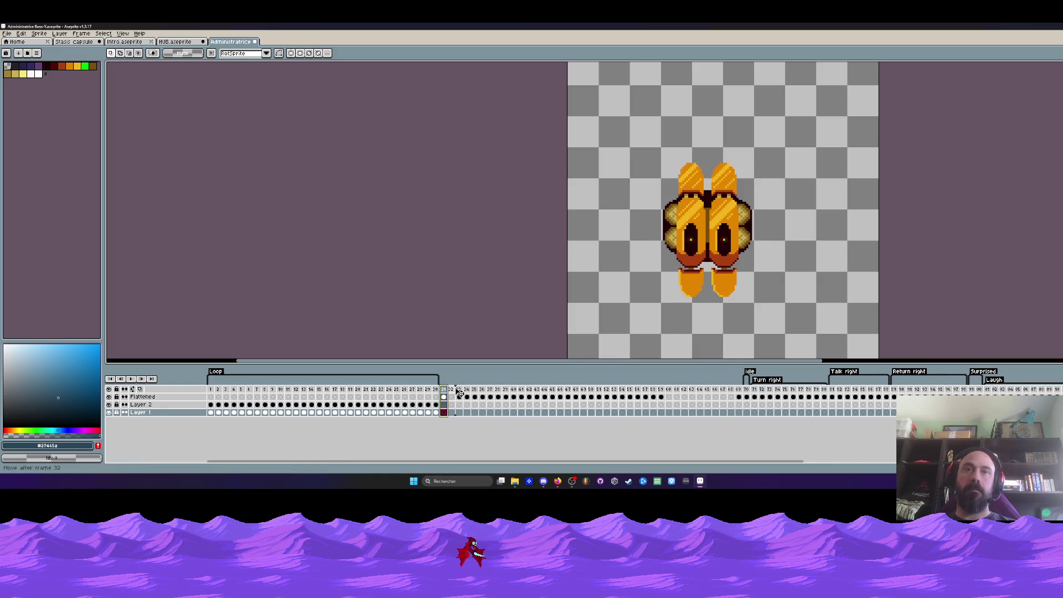
{"action": "key", "text": "alt+shift+n"}
{"action": "key", "text": "alt+shift+n"}
{"action": "key", "text": "alt+shift+n"}
{"action": "key", "text": "alt+shift+n"}
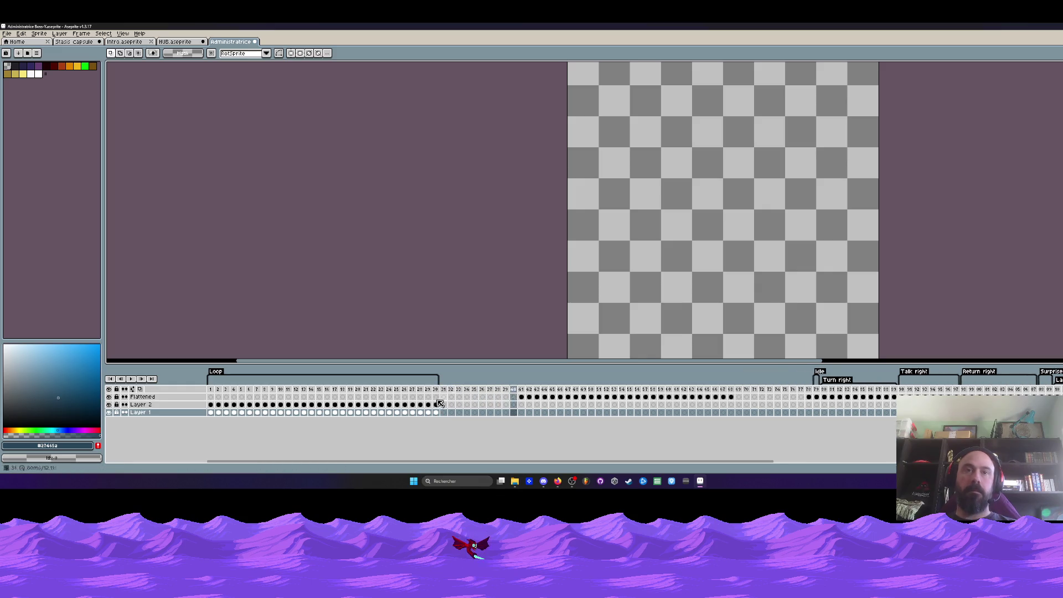
{"action": "key", "text": "alt+shift+n"}
{"action": "key", "text": "alt+shift+n"}
{"action": "key", "text": "alt+shift+n"}
{"action": "key", "text": "alt+shift+n"}
{"action": "key", "text": "alt+shift+n"}
{"action": "key", "text": "alt+shift+n"}
{"action": "key", "text": "alt+shift+n"}
{"action": "key", "text": "alt+shift+n"}
{"action": "key", "text": "alt+shift+n"}
Copy frames 1–30 on both layers and paste them into frames 31–60.
{"action": "left_click_drag", "start_coordinate": [438, 406], "coordinate": [211, 412]}
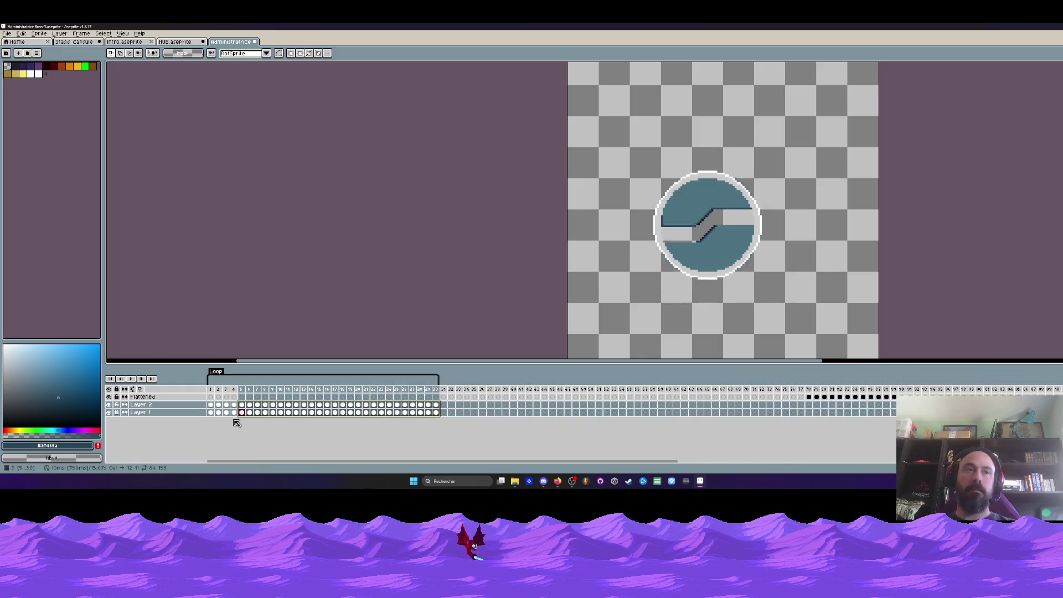
{"action": "key", "text": "ctrl+c"}
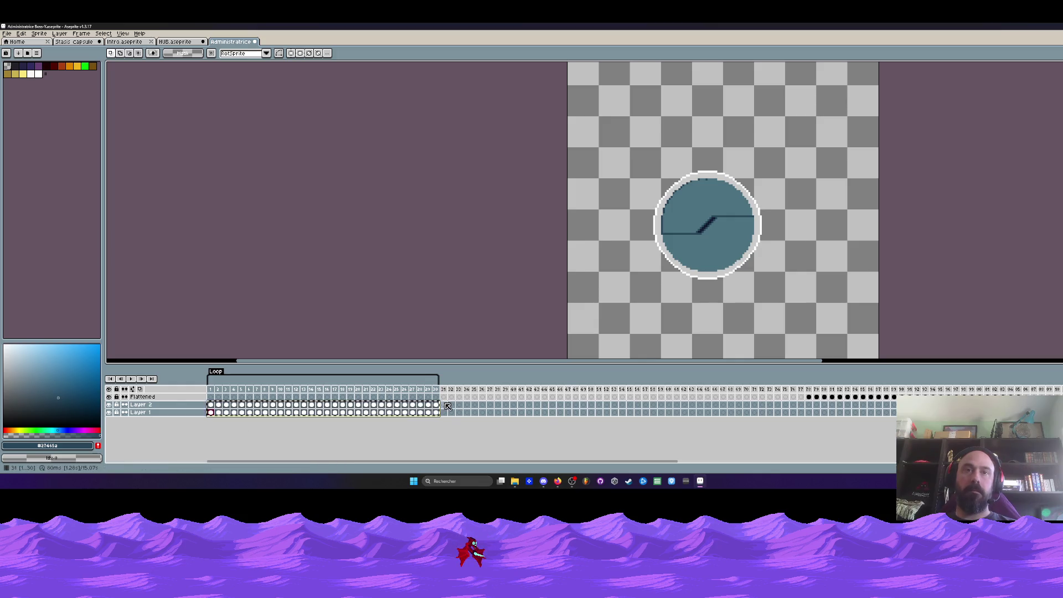
{"action": "left_click", "coordinate": [443, 404]}
{"action": "key", "text": "ctrl+v"}
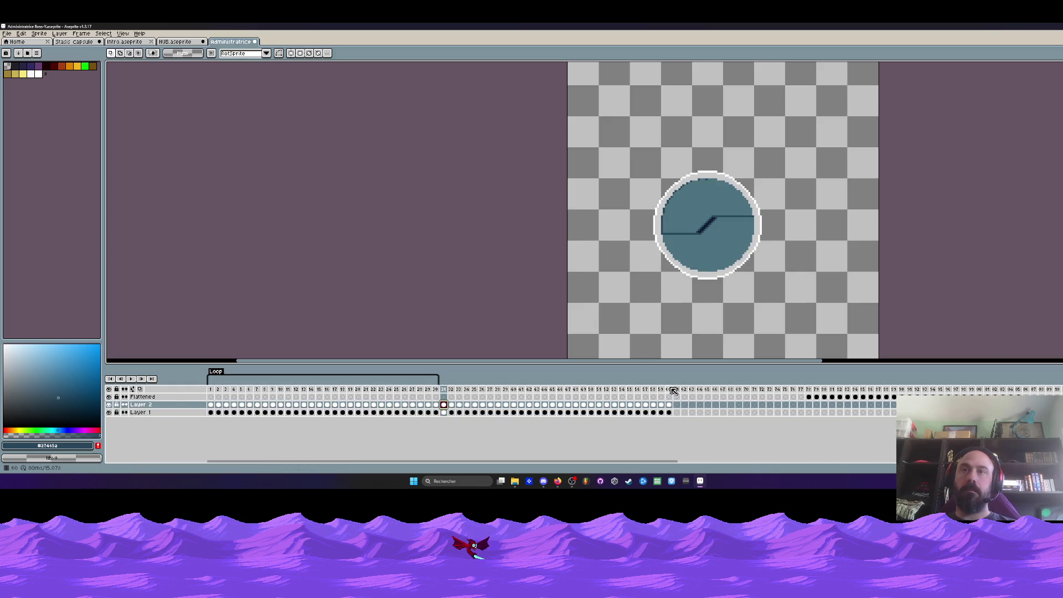
Reverse frames 31–60 so the emblem closes back up, then return to frame 1.
{"action": "left_click_drag", "start_coordinate": [672, 391], "coordinate": [450, 405]}
{"action": "right_click", "coordinate": [449, 391]}
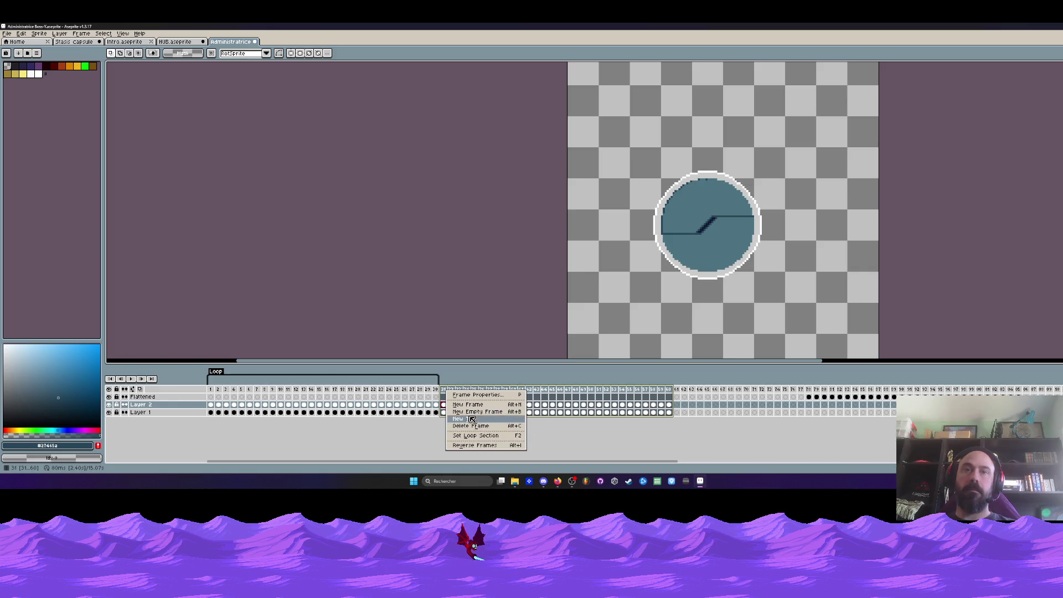
{"action": "left_click", "coordinate": [458, 385]}
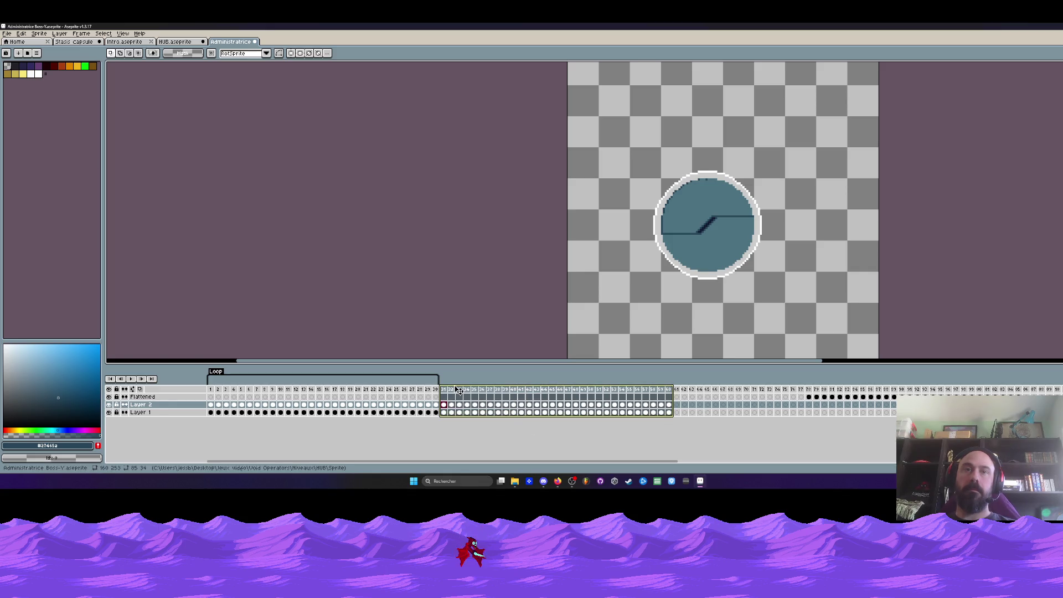
{"action": "right_click", "coordinate": [456, 389]}
{"action": "left_click", "coordinate": [482, 441]}
{"action": "left_click_drag", "start_coordinate": [443, 405], "coordinate": [675, 397]}
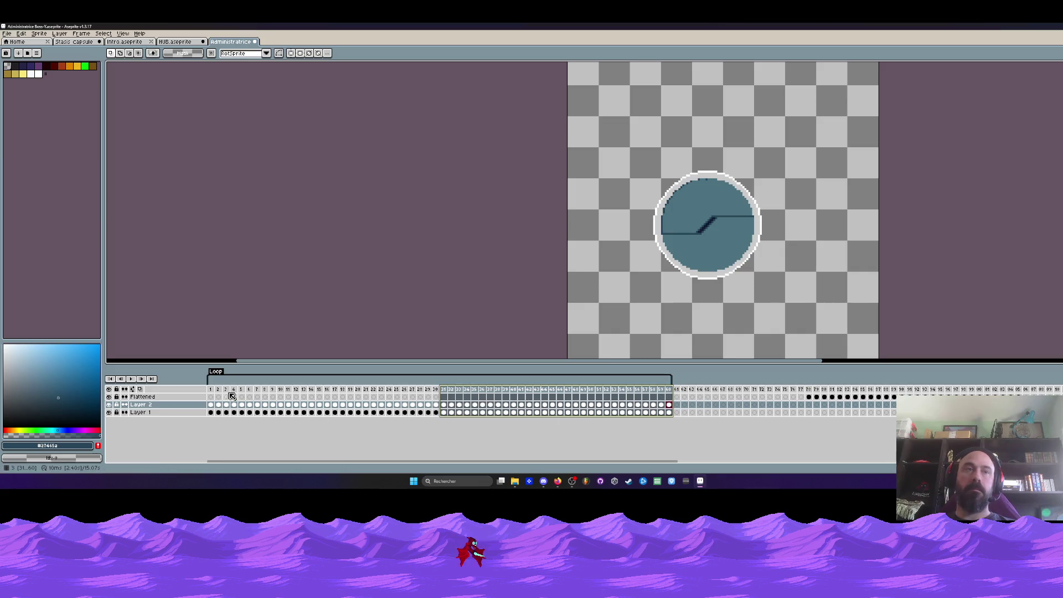
{"action": "left_click", "coordinate": [210, 390]}
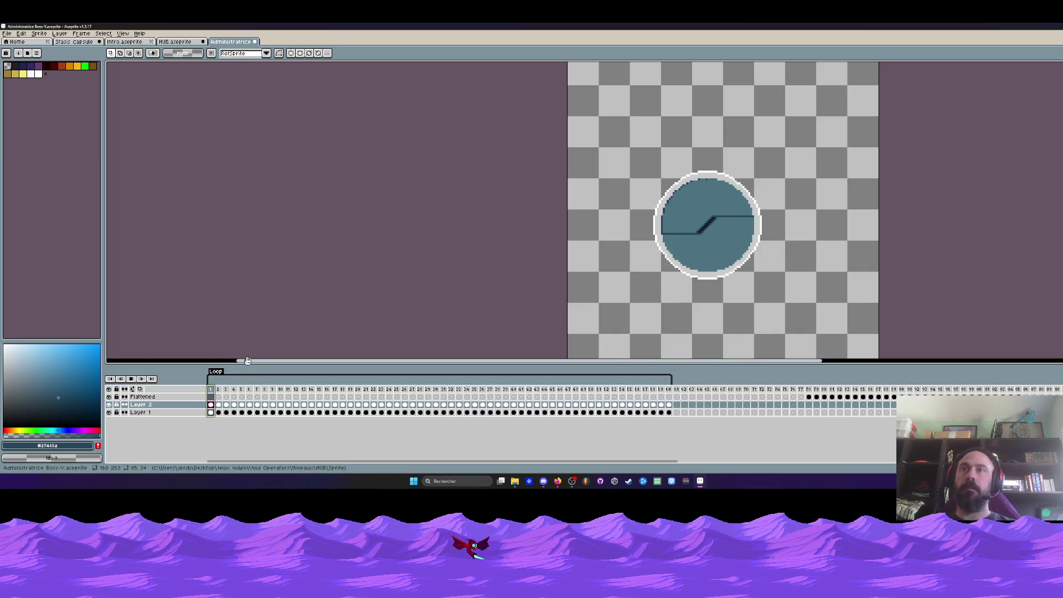
Play the animation, then open and close Frame Properties for frames 32–59.
{"action": "key", "text": "Return"}
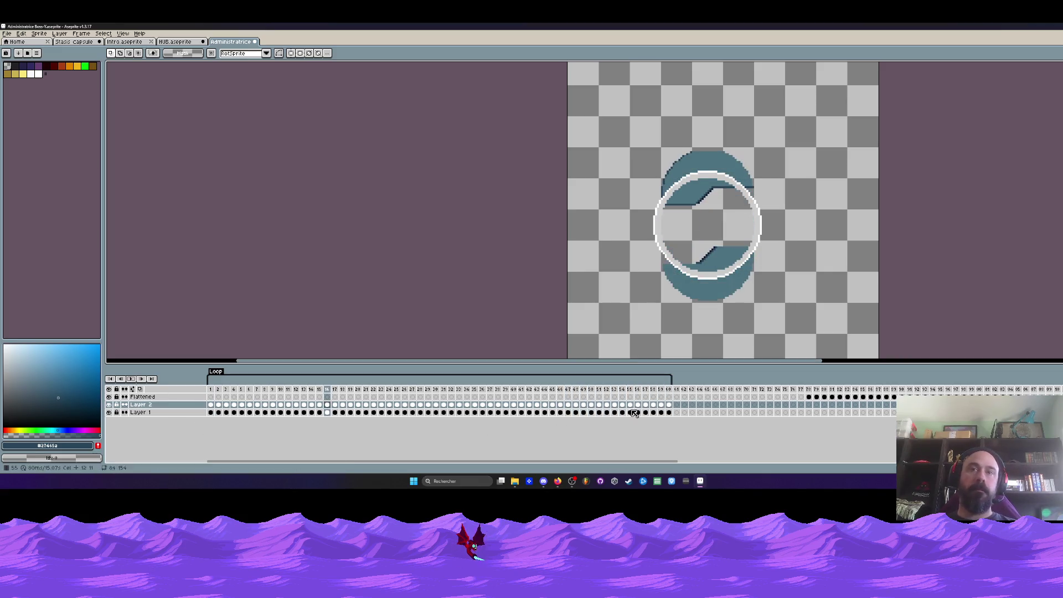
{"action": "left_click", "coordinate": [675, 391]}
{"action": "left_click_drag", "start_coordinate": [660, 390], "coordinate": [452, 391]}
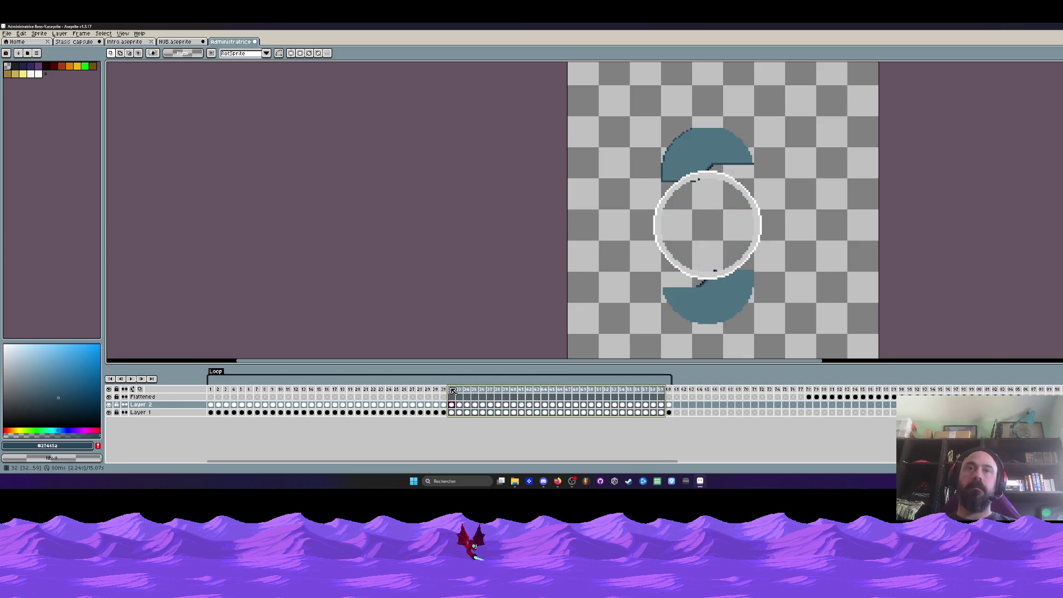
{"action": "double_click", "coordinate": [452, 391]}
{"action": "left_click", "coordinate": [531, 270]}
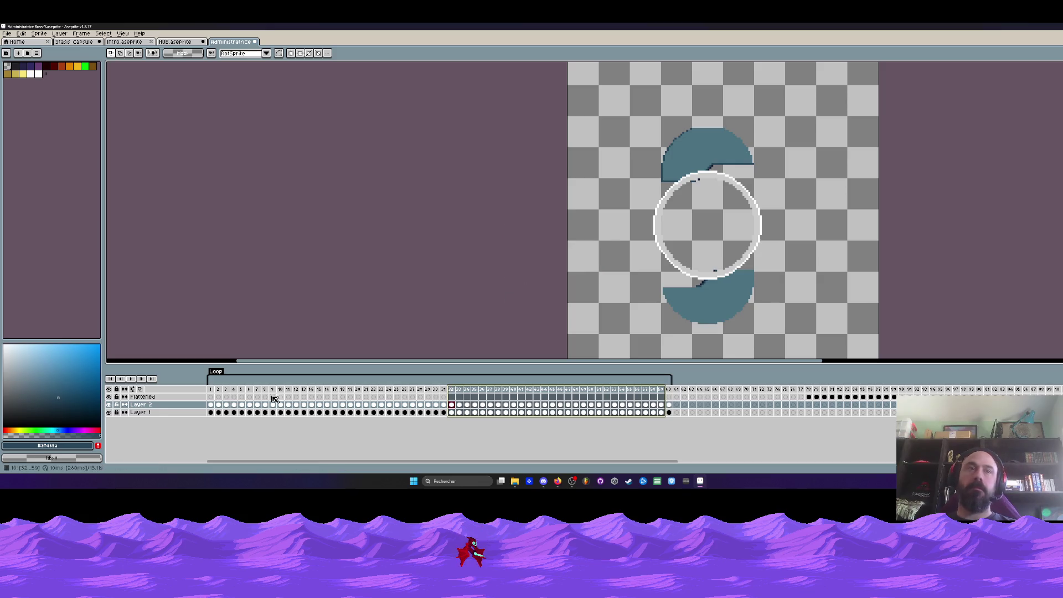
Replay the Loop animation from frame 1 and select frames 78–89 on the Flattened layer.
{"action": "left_click", "coordinate": [212, 390]}
{"action": "key", "text": "Return"}
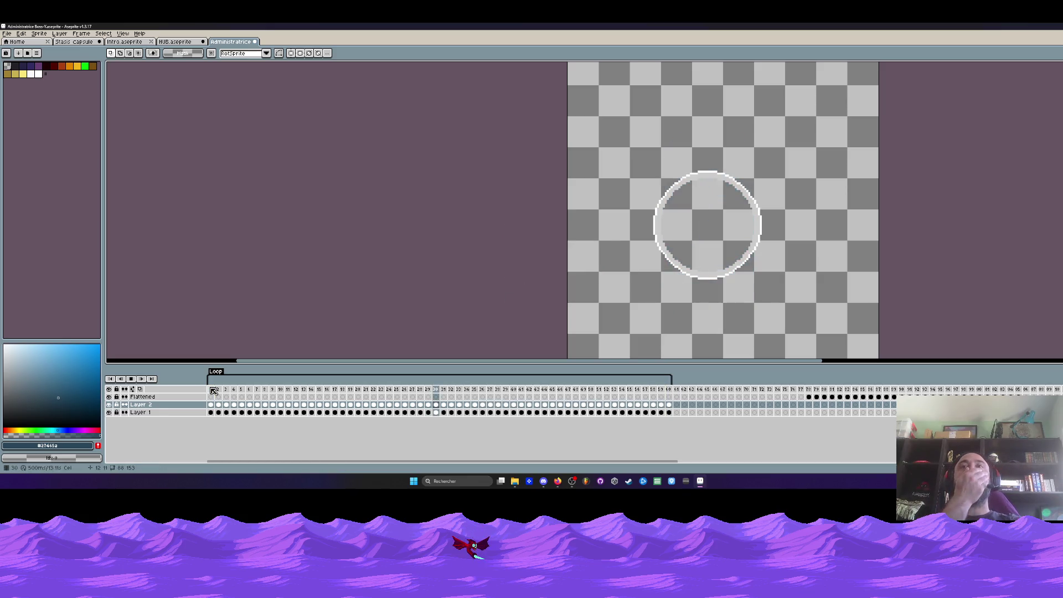
{"action": "left_click", "coordinate": [214, 390]}
{"action": "key", "text": "Return"}
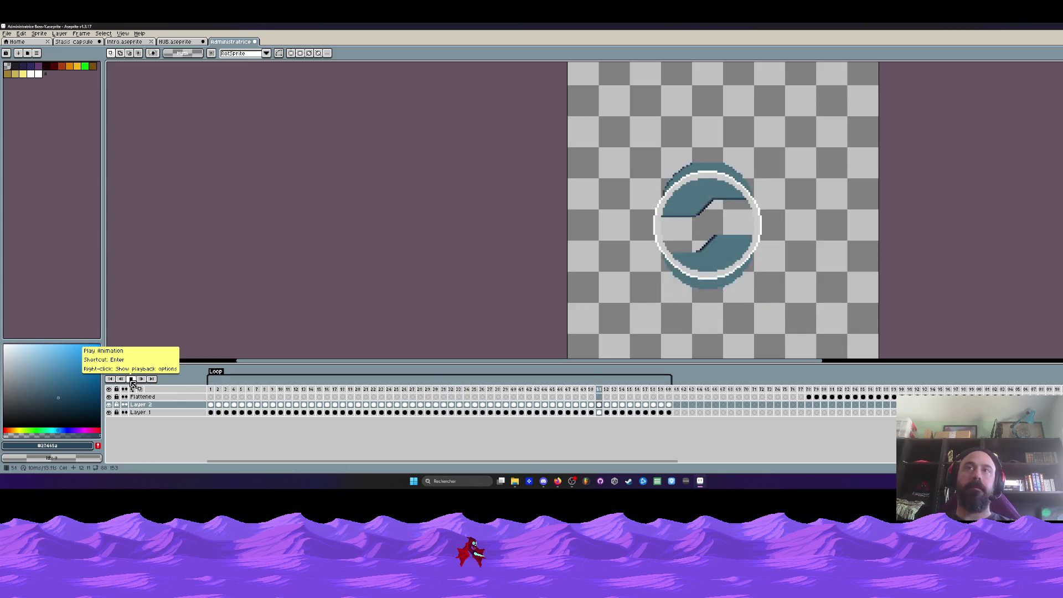
{"action": "mouse_move", "coordinate": [808, 396]}
{"action": "left_mouse_down"}
{"action": "mouse_move", "coordinate": [893, 397]}
{"action": "mouse_move", "coordinate": [855, 397]}
{"action": "left_mouse_up"}
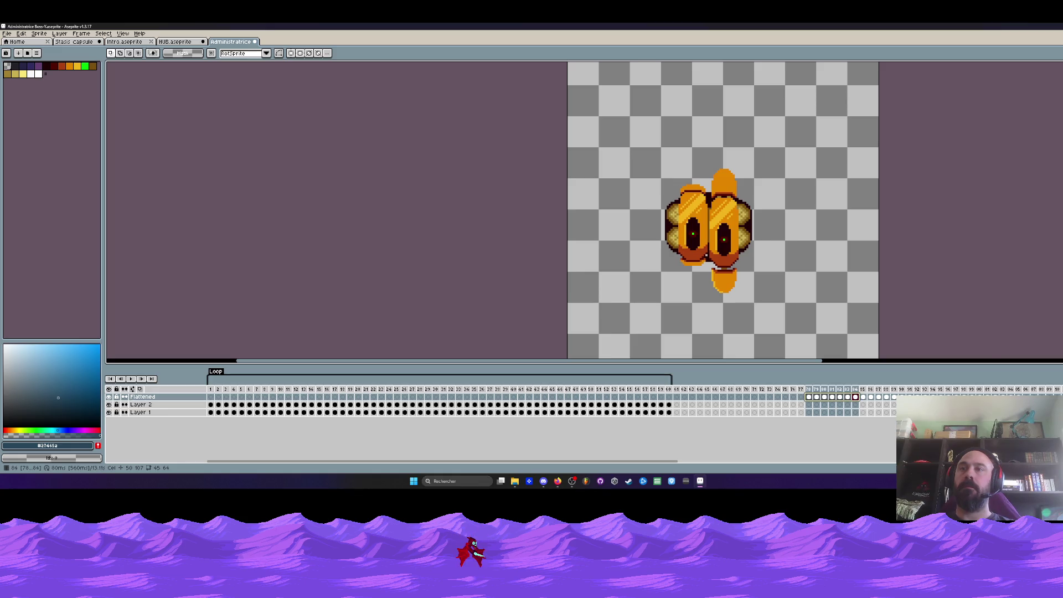
Select frames 61–76 across all layers and delete them so the boss frames follow frame 60.
{"action": "scroll", "coordinate": [706, 194], "scroll_direction": "up", "scroll_amount": 2}
{"action": "left_click", "coordinate": [11, 35]}
{"action": "scroll", "coordinate": [834, 244], "scroll_direction": "down", "scroll_amount": 2}
{"action": "scroll", "coordinate": [482, 197], "scroll_direction": "up", "scroll_amount": 1}
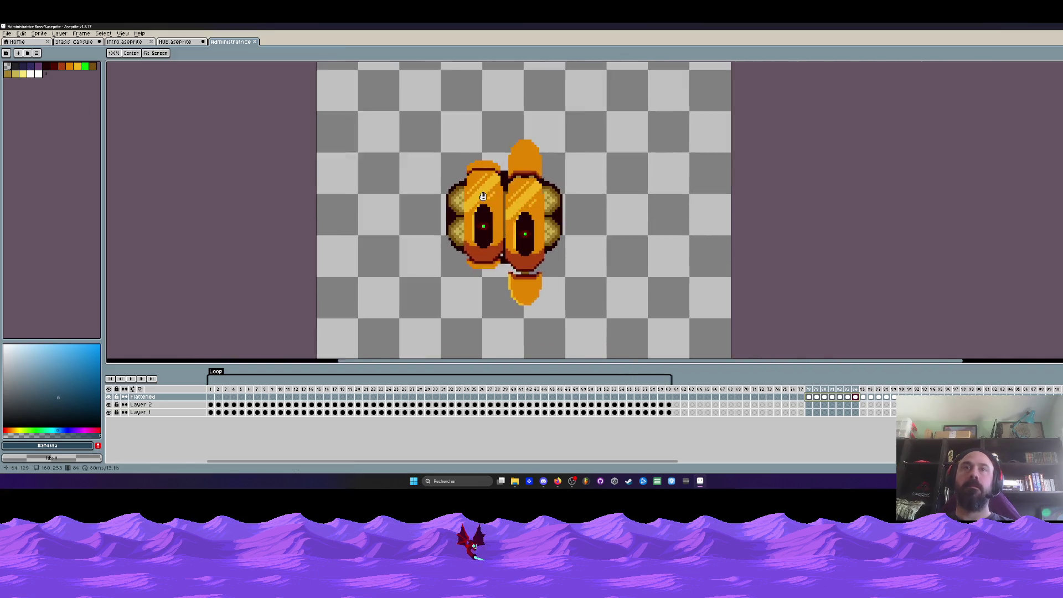
{"action": "scroll", "coordinate": [482, 197], "scroll_direction": "up", "scroll_amount": 1}
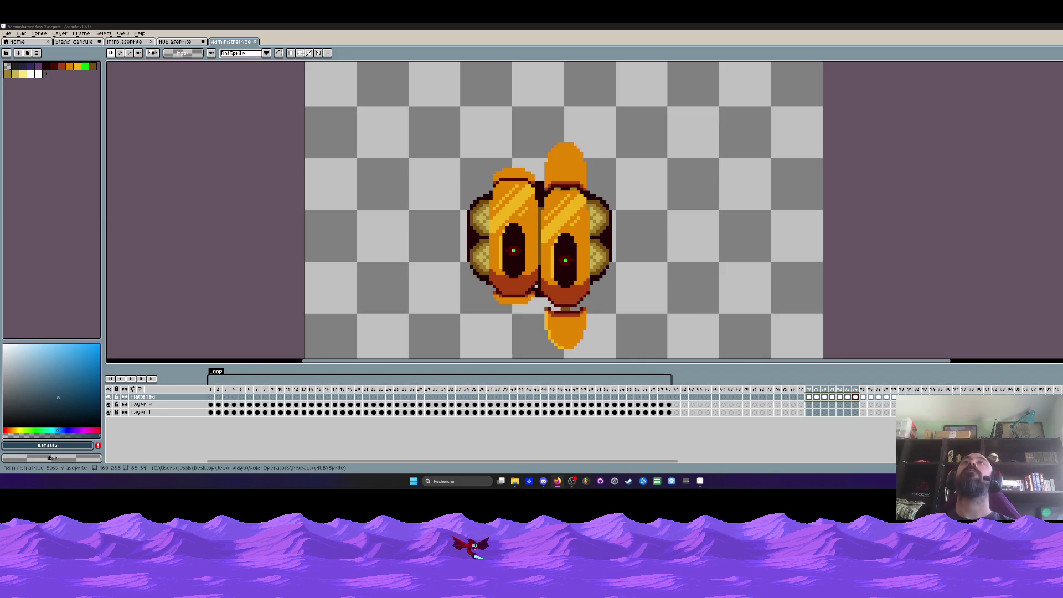
{"action": "scroll", "coordinate": [508, 239], "scroll_direction": "down", "scroll_amount": 2}
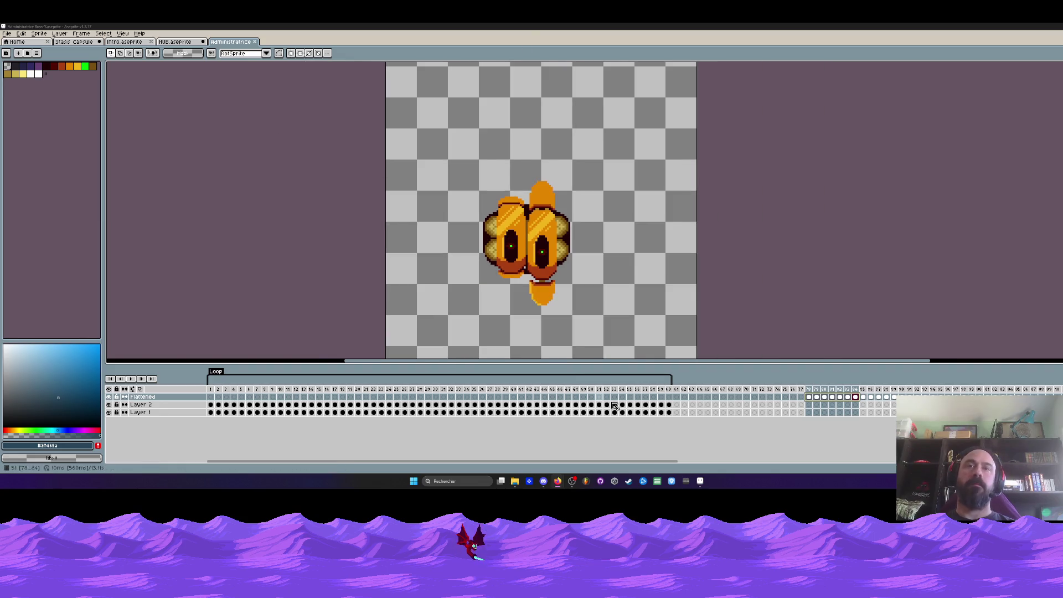
{"action": "left_click", "coordinate": [809, 397]}
{"action": "scroll", "coordinate": [527, 257], "scroll_direction": "up", "scroll_amount": 2}
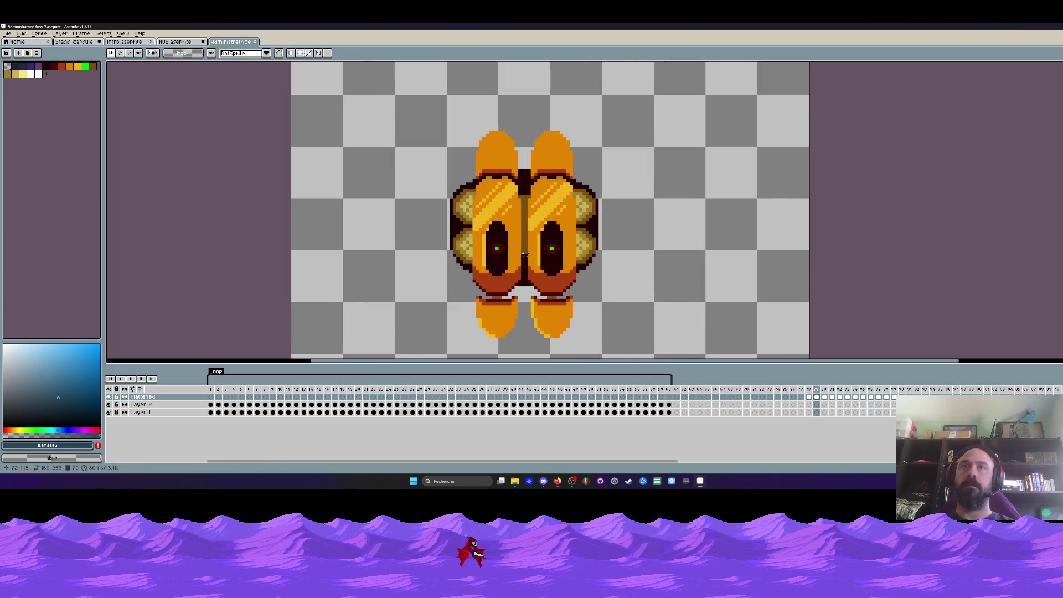
{"action": "left_click_drag", "start_coordinate": [676, 397], "coordinate": [798, 419]}
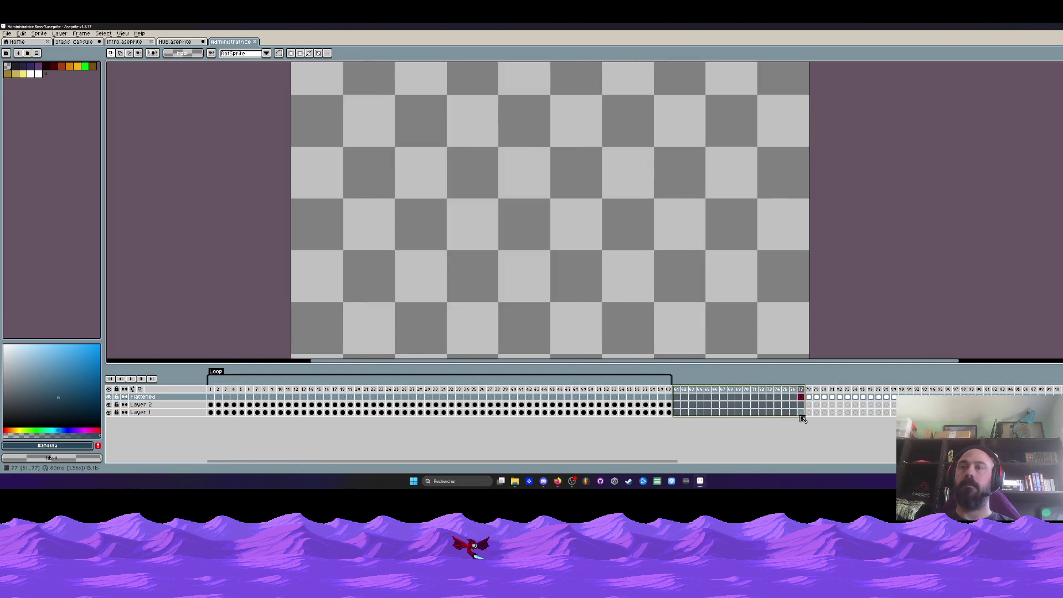
{"action": "key", "text": "alt+BackSpace"}
{"action": "key", "text": "Left"}
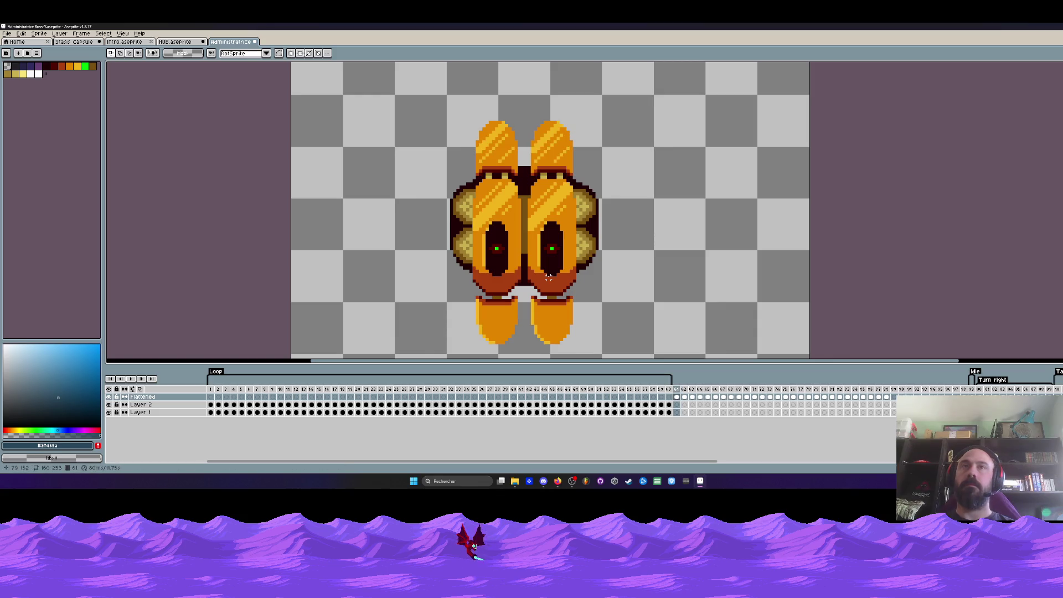
Switch to the Pencil with near-black colour #200105.
{"action": "key", "text": "Right"}
{"action": "key", "text": "Left"}
{"action": "scroll", "coordinate": [512, 168], "scroll_direction": "up", "scroll_amount": 2}
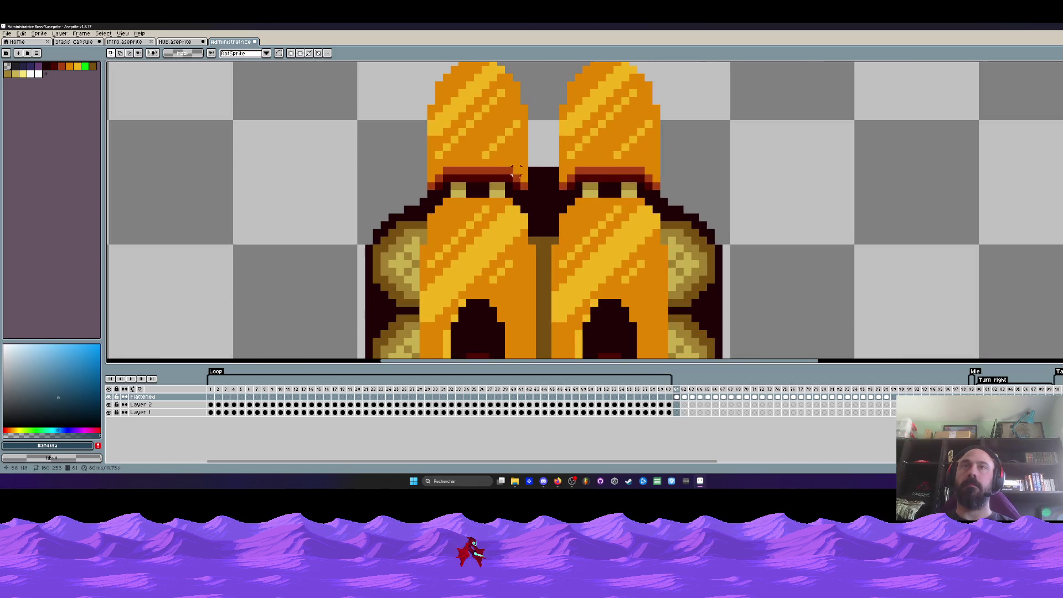
{"action": "key", "text": "b"}
{"action": "left_click", "coordinate": [539, 183], "text": "alt"}
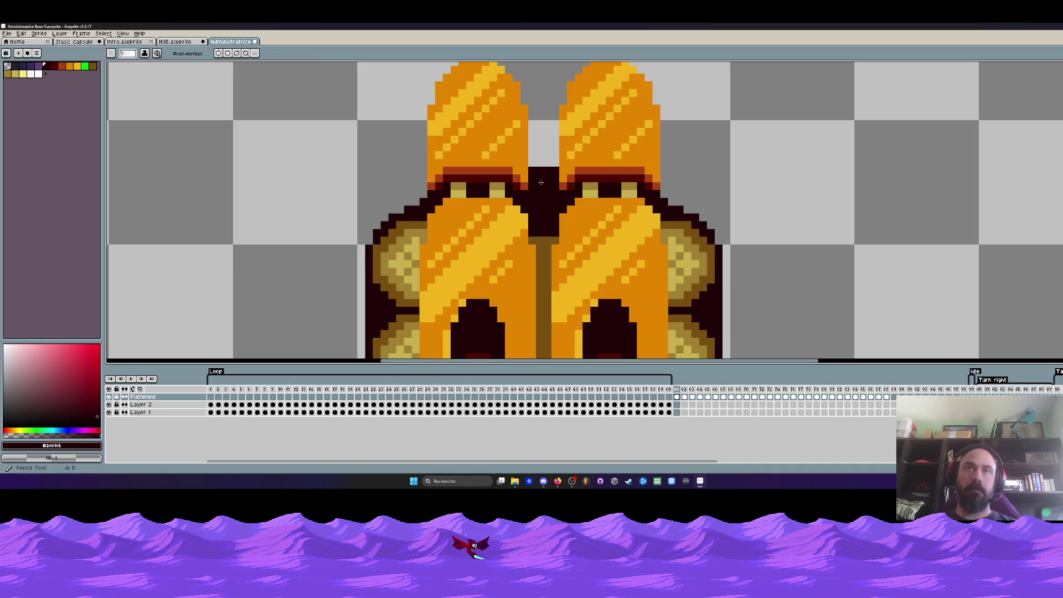
Step through frames 61–64, flipping back and forth to compare the poses.
{"action": "key", "text": "Right"}
{"action": "scroll", "coordinate": [531, 167], "scroll_direction": "up", "scroll_amount": 1}
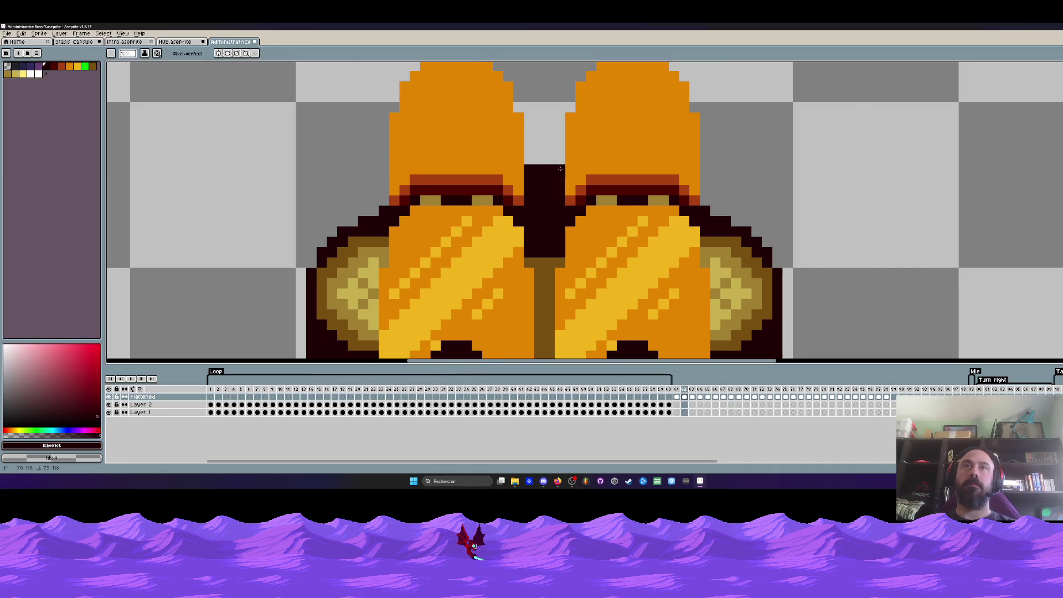
{"action": "scroll", "coordinate": [560, 168], "scroll_direction": "down", "scroll_amount": 2}
{"action": "key", "text": "Left"}
{"action": "key", "text": "Right"}
{"action": "scroll", "coordinate": [561, 249], "scroll_direction": "down", "scroll_amount": 1}
{"action": "key", "text": "Left"}
{"action": "key", "text": "Right"}
{"action": "key", "text": "Right"}
{"action": "key", "text": "Left"}
{"action": "key", "text": "Right"}
{"action": "scroll", "coordinate": [542, 173], "scroll_direction": "up", "scroll_amount": 2}
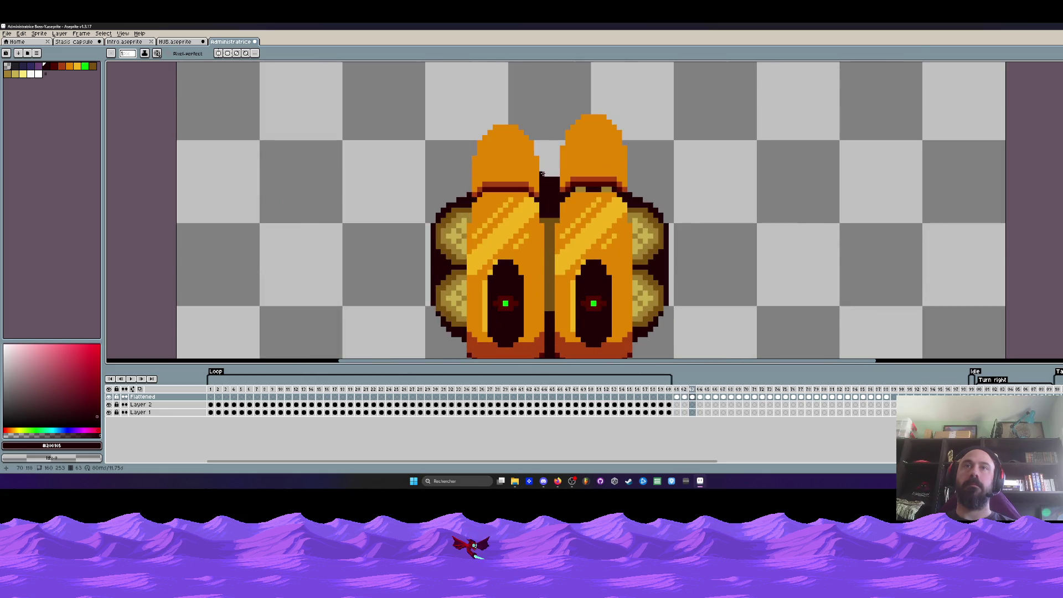
{"action": "scroll", "coordinate": [547, 190], "scroll_direction": "down", "scroll_amount": 1}
{"action": "key", "text": "Right"}
{"action": "key", "text": "Left"}
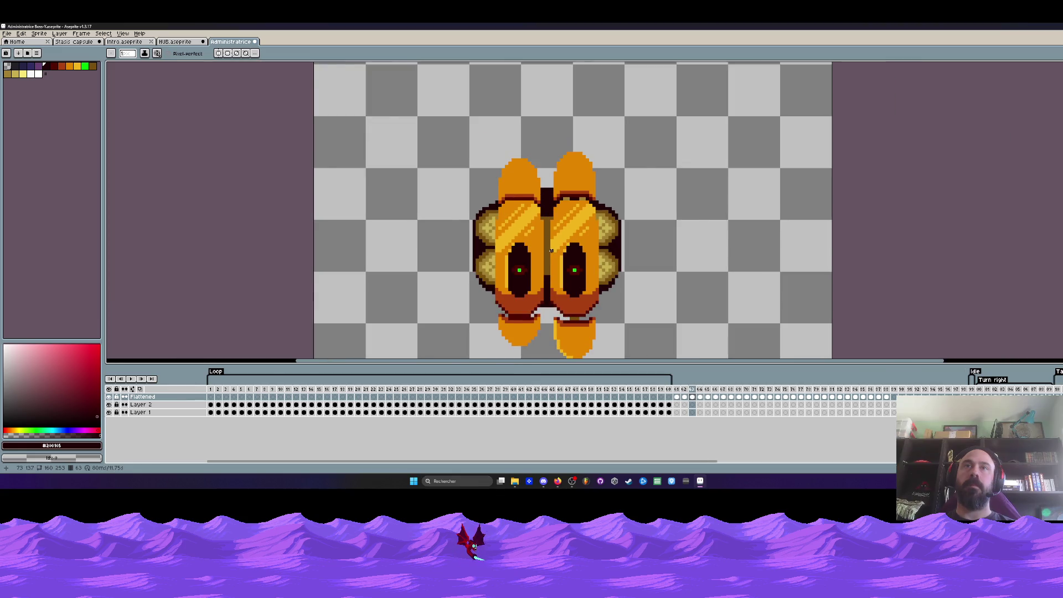
{"action": "key", "text": "Right"}
{"action": "scroll", "coordinate": [543, 188], "scroll_direction": "up", "scroll_amount": 1}
{"action": "scroll", "coordinate": [553, 181], "scroll_direction": "down", "scroll_amount": 1}
{"action": "key", "text": "Left"}
{"action": "key", "text": "Right"}
{"action": "key", "text": "Left"}
Continue reviewing frames 65–68, zooming in to check the halves' motion.
{"action": "key", "text": "Right"}
{"action": "key", "text": "Right"}
{"action": "scroll", "coordinate": [551, 213], "scroll_direction": "up", "scroll_amount": 3}
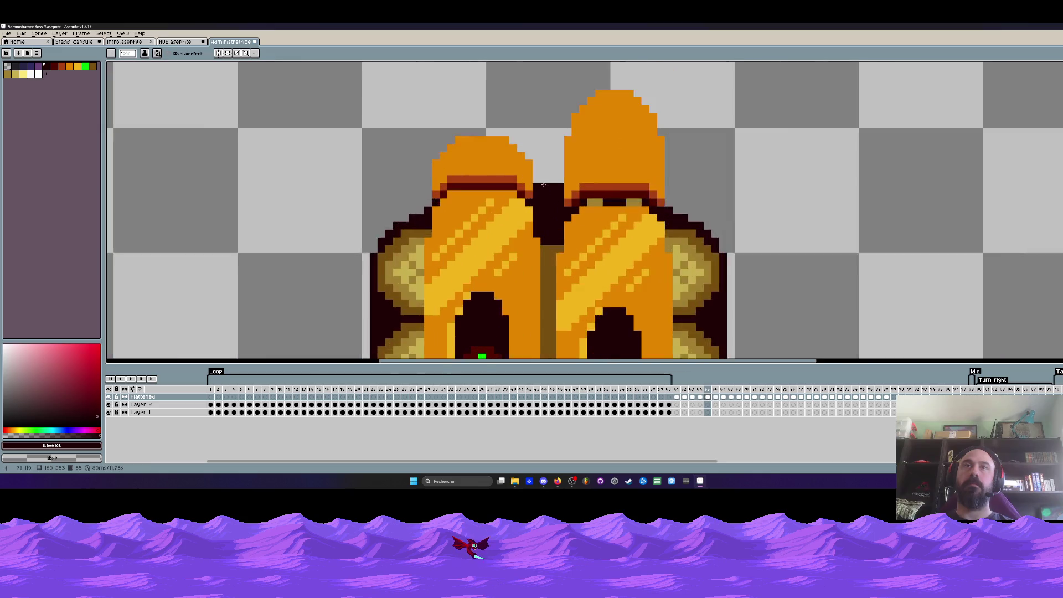
{"action": "scroll", "coordinate": [552, 210], "scroll_direction": "up", "scroll_amount": 1}
{"action": "scroll", "coordinate": [553, 208], "scroll_direction": "down", "scroll_amount": 3}
{"action": "key", "text": "Right"}
{"action": "scroll", "coordinate": [554, 206], "scroll_direction": "up", "scroll_amount": 1}
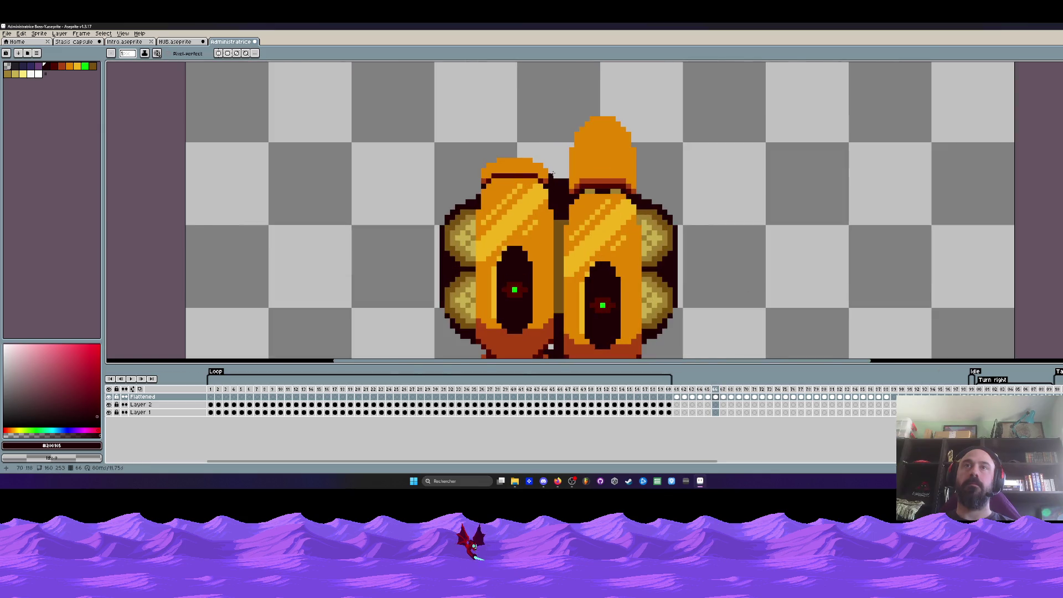
{"action": "scroll", "coordinate": [555, 175], "scroll_direction": "up", "scroll_amount": 2}
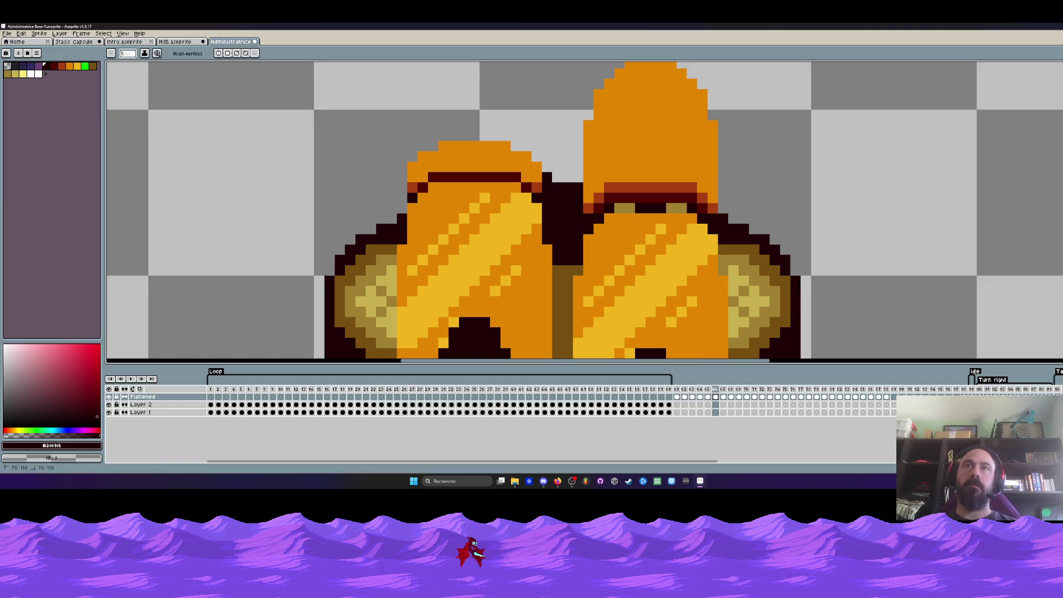
{"action": "scroll", "coordinate": [574, 176], "scroll_direction": "down", "scroll_amount": 4}
{"action": "scroll", "coordinate": [561, 261], "scroll_direction": "up", "scroll_amount": 3}
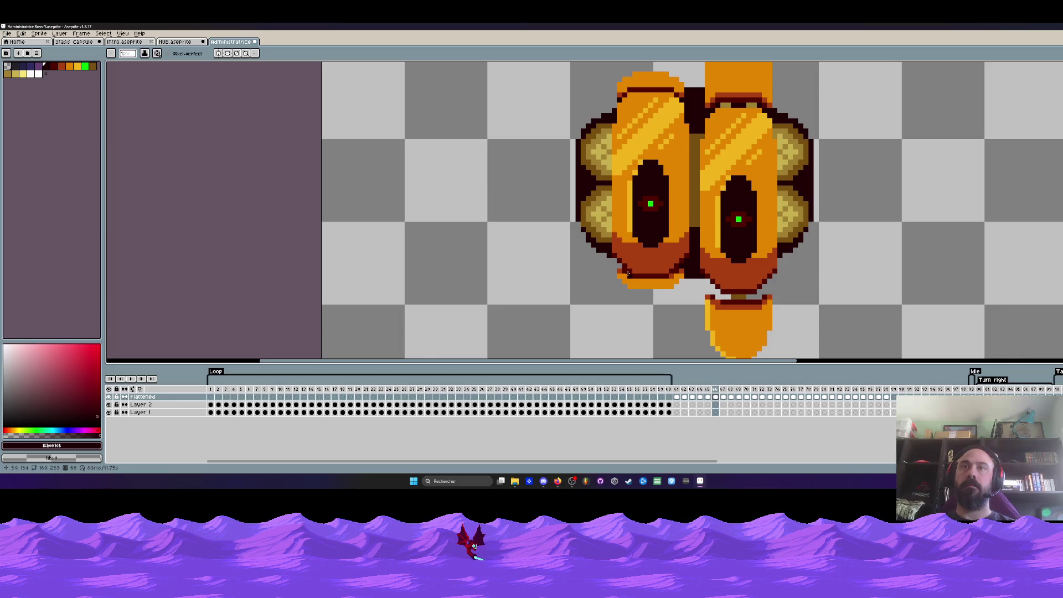
{"action": "key", "text": "Left"}
{"action": "key", "text": "Left"}
{"action": "key", "text": "Right"}
{"action": "key", "text": "Right"}
{"action": "key", "text": "Right"}
{"action": "key", "text": "Left"}
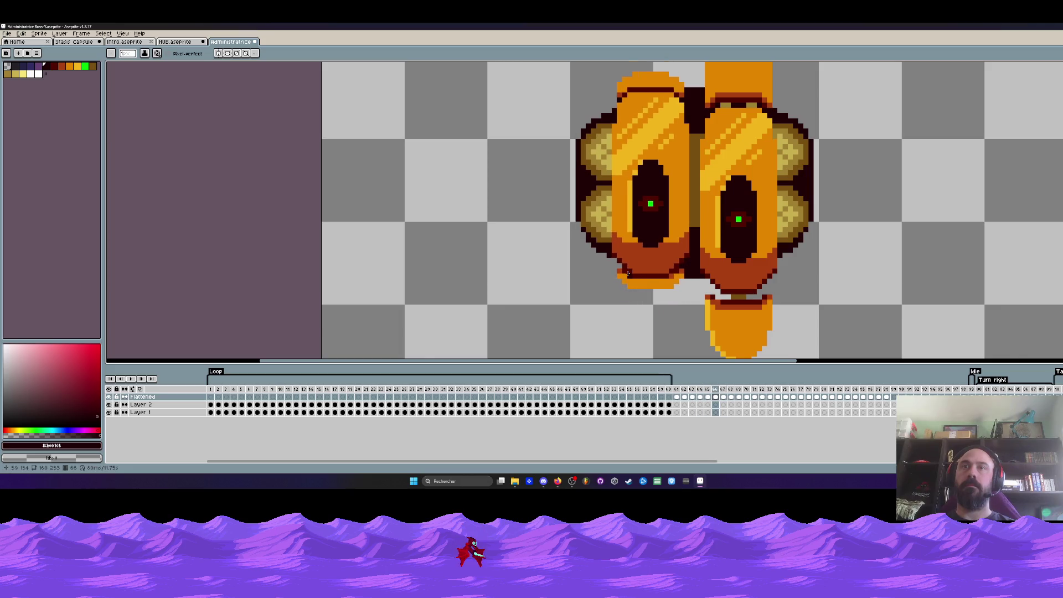
{"action": "scroll", "coordinate": [630, 268], "scroll_direction": "up", "scroll_amount": 2}
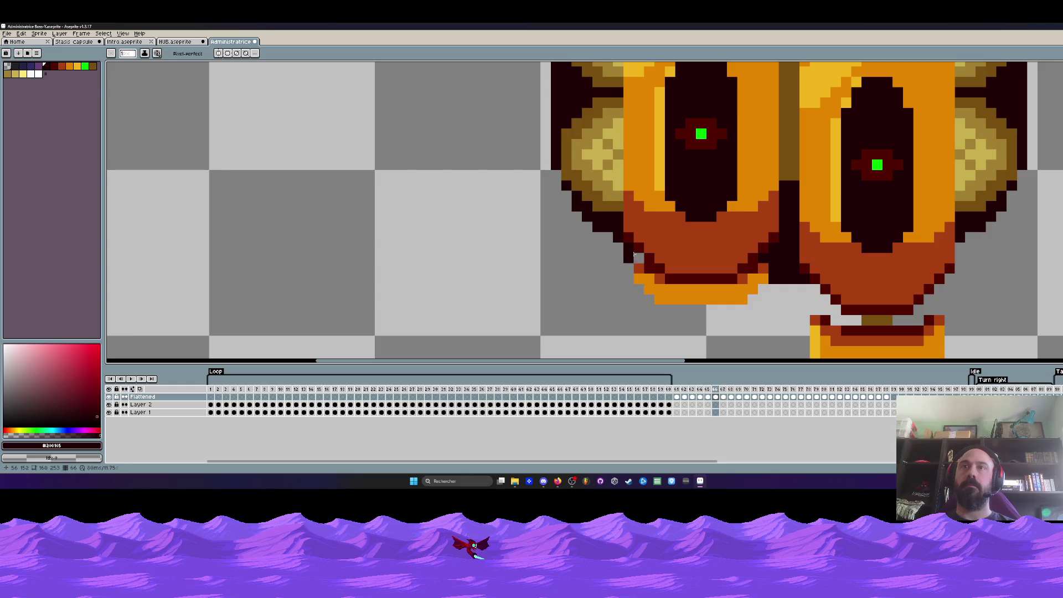
{"action": "scroll", "coordinate": [633, 254], "scroll_direction": "down", "scroll_amount": 3}
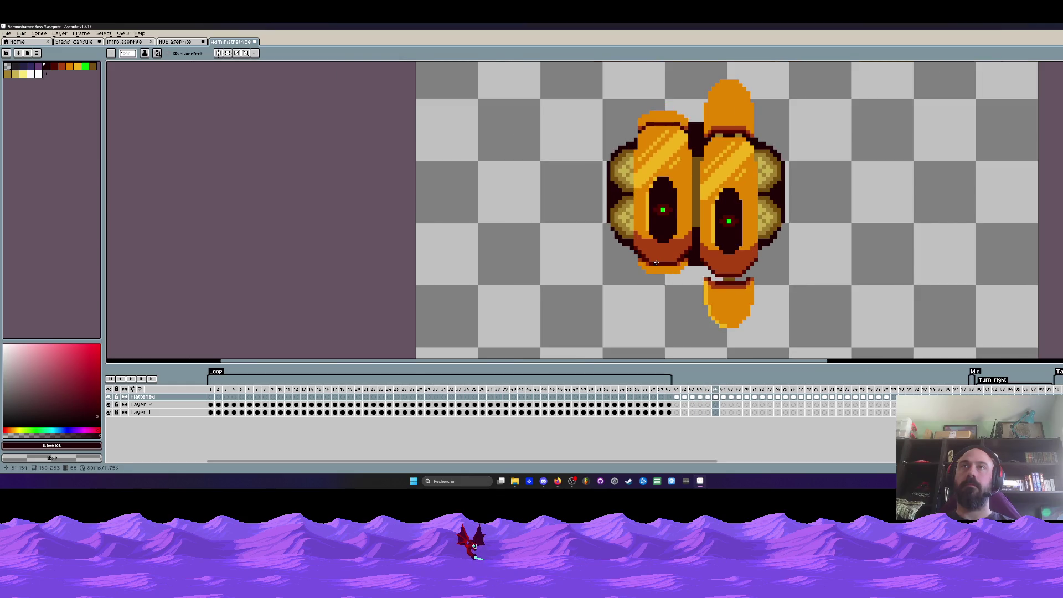
{"action": "key", "text": "Right"}
{"action": "scroll", "coordinate": [657, 262], "scroll_direction": "up", "scroll_amount": 1}
{"action": "scroll", "coordinate": [636, 252], "scroll_direction": "up", "scroll_amount": 1}
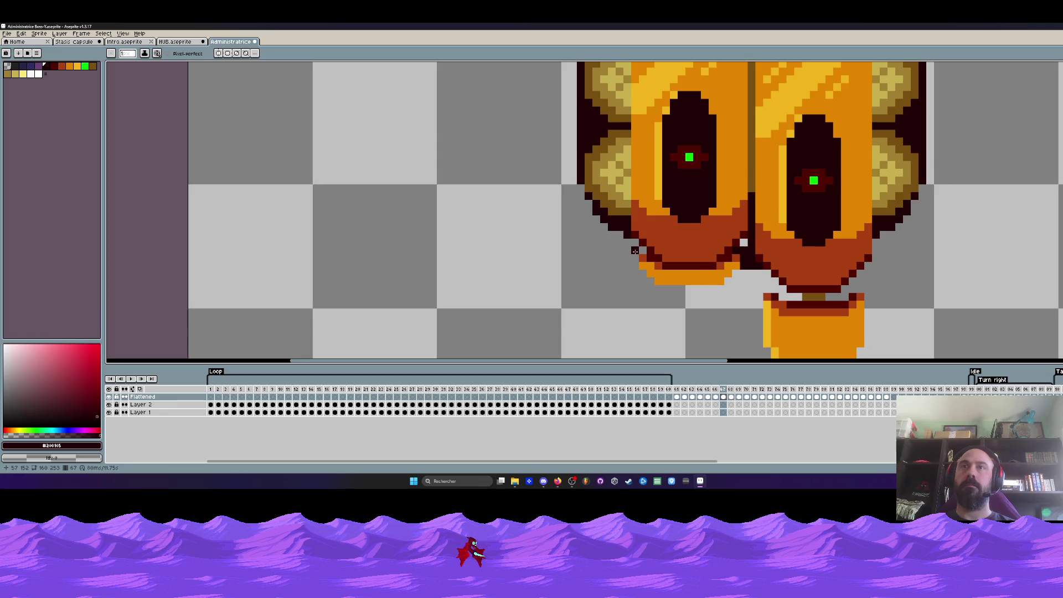
{"action": "scroll", "coordinate": [643, 248], "scroll_direction": "down", "scroll_amount": 1}
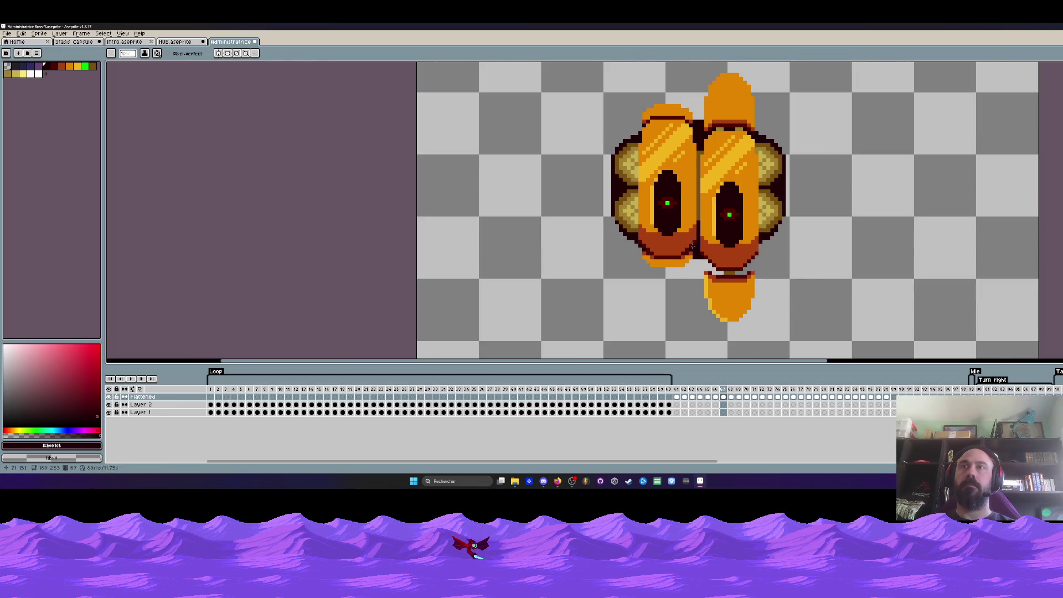
{"action": "scroll", "coordinate": [697, 120], "scroll_direction": "up", "scroll_amount": 1}
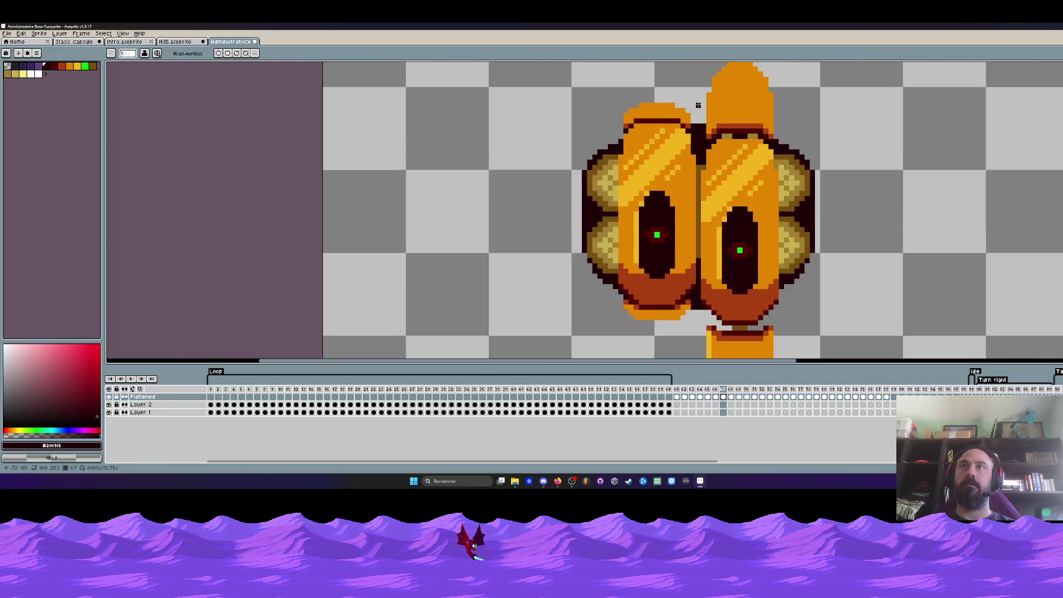
{"action": "scroll", "coordinate": [698, 121], "scroll_direction": "up", "scroll_amount": 1}
{"action": "scroll", "coordinate": [715, 167], "scroll_direction": "down", "scroll_amount": 2}
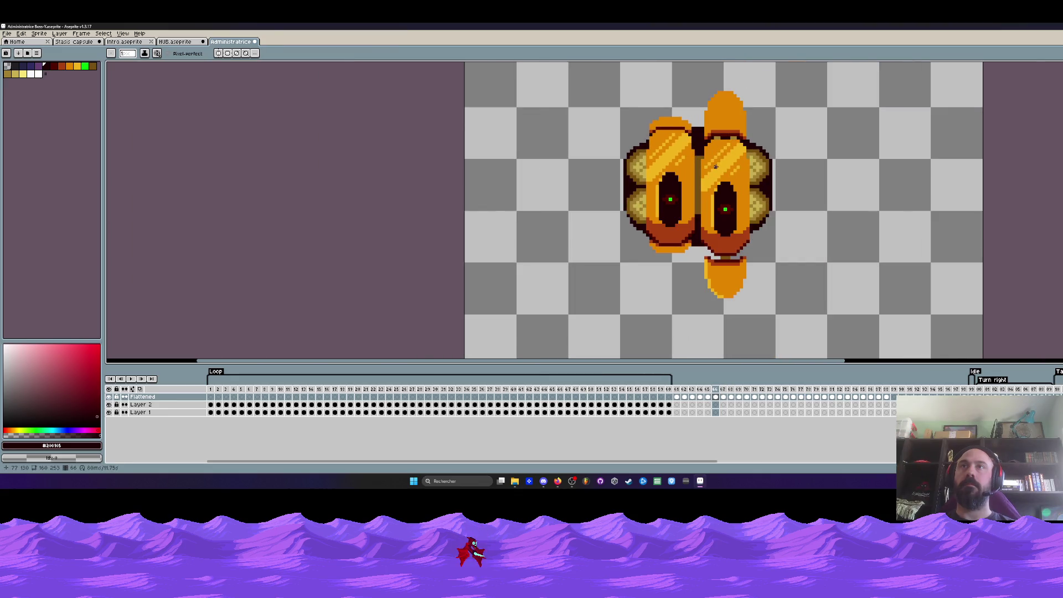
{"action": "key", "text": "Right"}
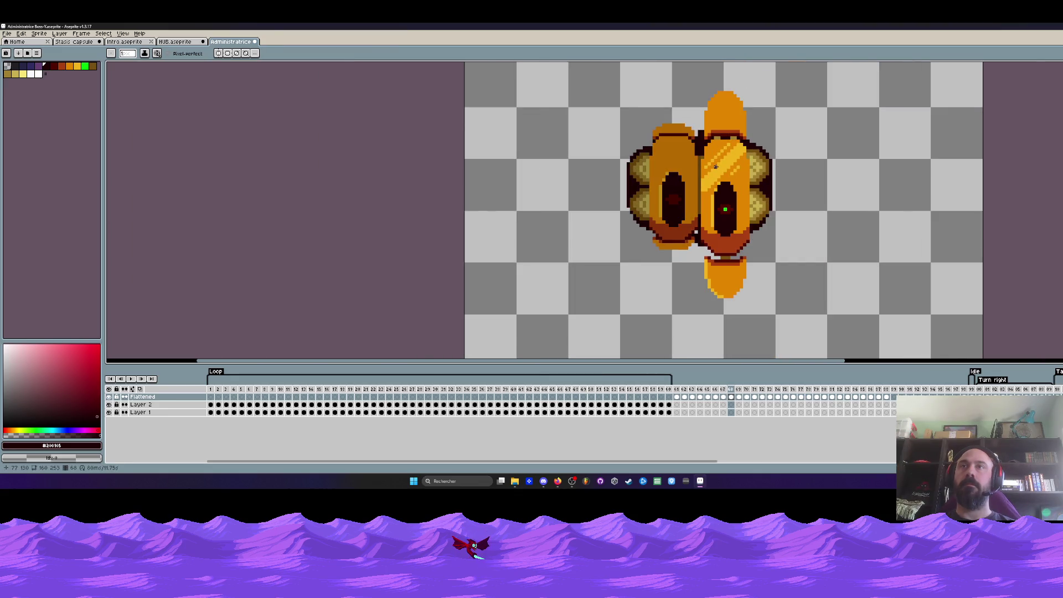
Delete the right pod from frame 68 using a rectangular selection.
{"action": "key", "text": "m"}
{"action": "mouse_move", "coordinate": [704, 86]}
{"action": "left_mouse_down"}
{"action": "mouse_move", "coordinate": [729, 110]}
{"action": "mouse_move", "coordinate": [782, 318]}
{"action": "left_mouse_up"}
{"action": "key", "text": "Delete"}
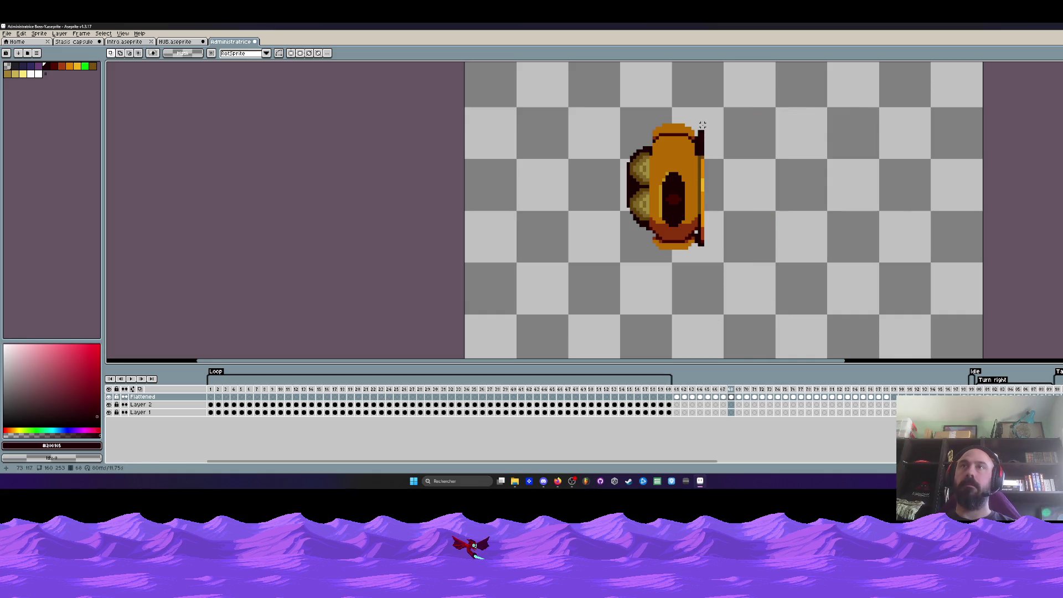
{"action": "left_click_drag", "start_coordinate": [702, 125], "coordinate": [756, 277]}
Flip between frames 67 and 68 to compare the one-pod pose.
{"action": "key", "text": "Left"}
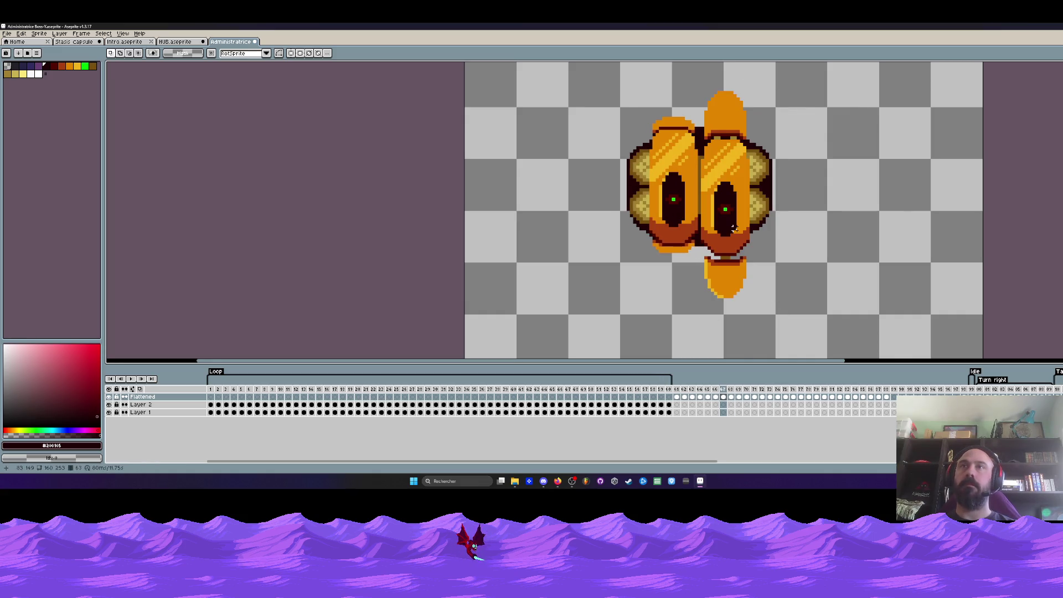
{"action": "key", "text": "Right"}
{"action": "key", "text": "Left"}
{"action": "key", "text": "Right"}
{"action": "key", "text": "Left"}
{"action": "key", "text": "Right"}
{"action": "key", "text": "Left"}
{"action": "key", "text": "Right"}
{"action": "key", "text": "Left"}
{"action": "key", "text": "Right"}
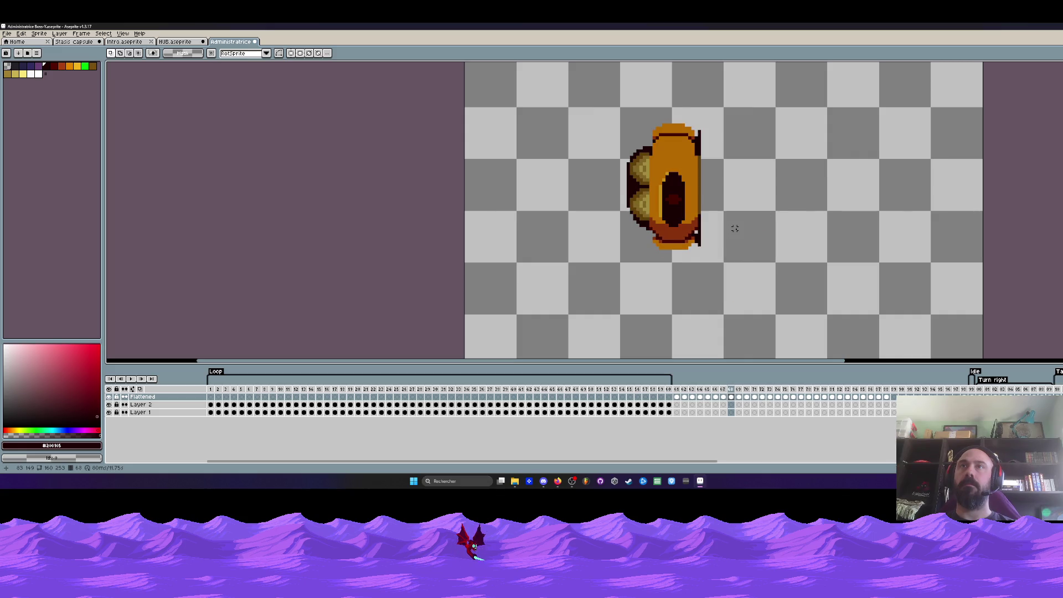
{"action": "key", "text": "Left"}
Sample the dark outline colour from the pod and return to the Pencil.
{"action": "key", "text": "Right"}
{"action": "scroll", "coordinate": [719, 232], "scroll_direction": "up", "scroll_amount": 2}
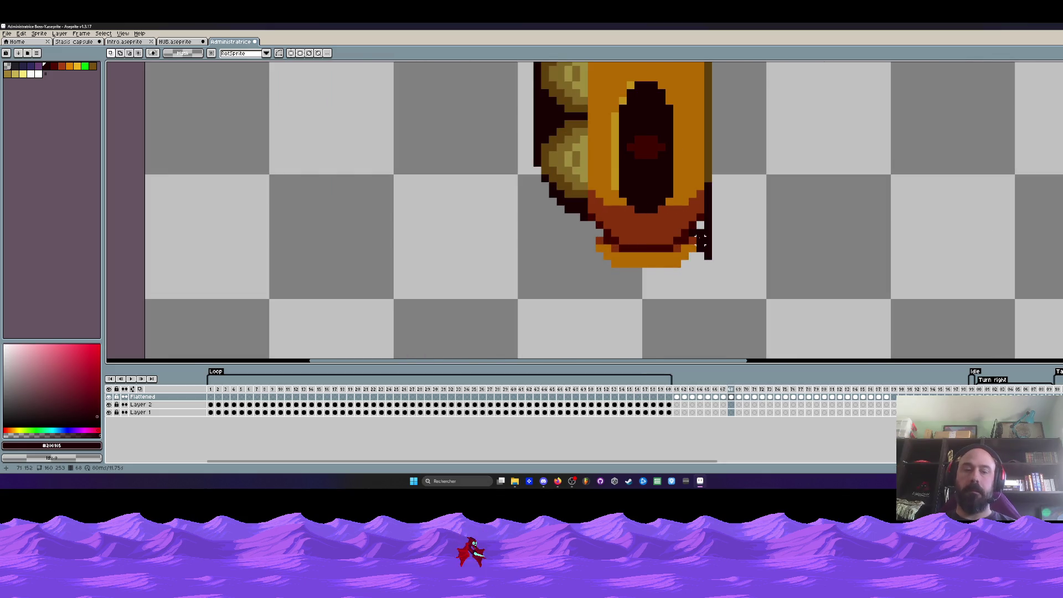
{"action": "key", "text": "i"}
{"action": "left_click", "coordinate": [703, 235]}
{"action": "key", "text": "b"}
{"action": "scroll", "coordinate": [705, 225], "scroll_direction": "down", "scroll_amount": 2}
Compare frame 68 against frame 67's split pod, then advance to frame 69.
{"action": "key", "text": "Left"}
{"action": "key", "text": "Right"}
{"action": "scroll", "coordinate": [653, 236], "scroll_direction": "up", "scroll_amount": 2}
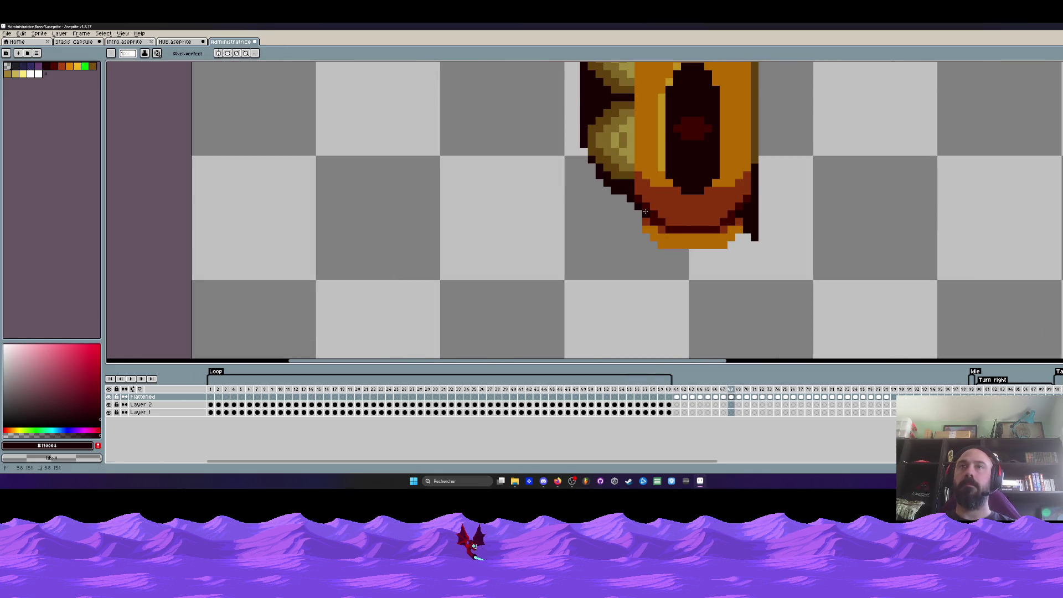
{"action": "scroll", "coordinate": [645, 211], "scroll_direction": "down", "scroll_amount": 3}
{"action": "key", "text": "Left"}
{"action": "key", "text": "Right"}
{"action": "scroll", "coordinate": [645, 134], "scroll_direction": "up", "scroll_amount": 2}
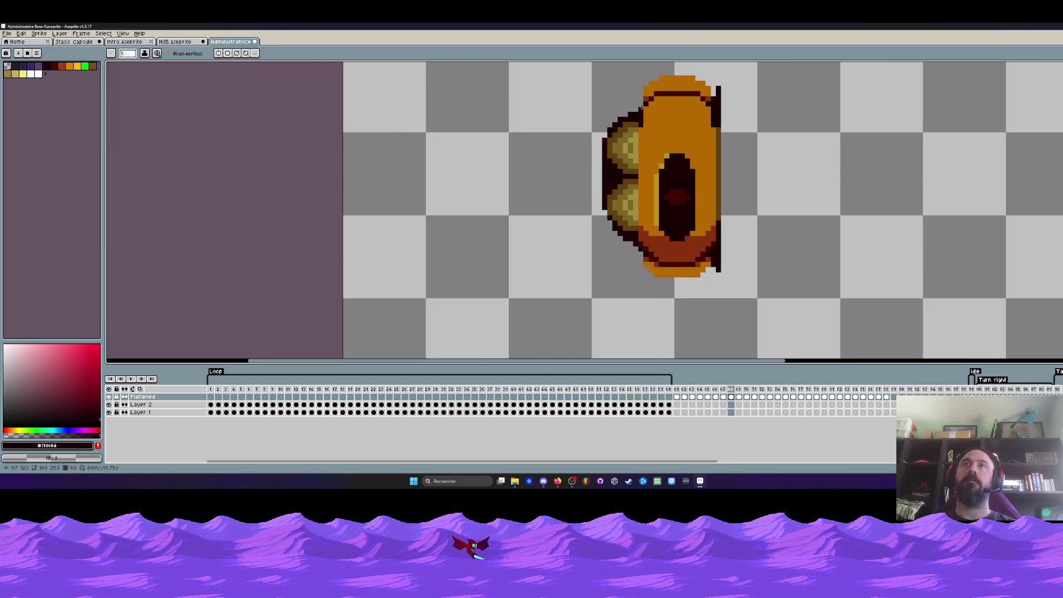
{"action": "key", "text": "Left"}
{"action": "key", "text": "Right"}
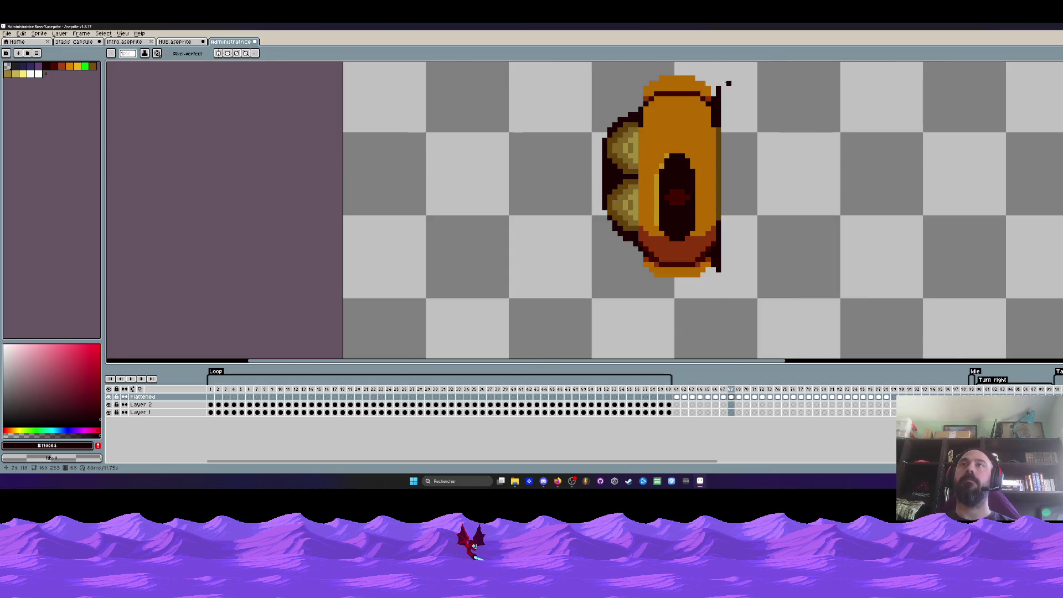
{"action": "scroll", "coordinate": [728, 83], "scroll_direction": "up", "scroll_amount": 2}
{"action": "key", "text": "Left"}
{"action": "key", "text": "Right"}
{"action": "scroll", "coordinate": [716, 148], "scroll_direction": "down", "scroll_amount": 3}
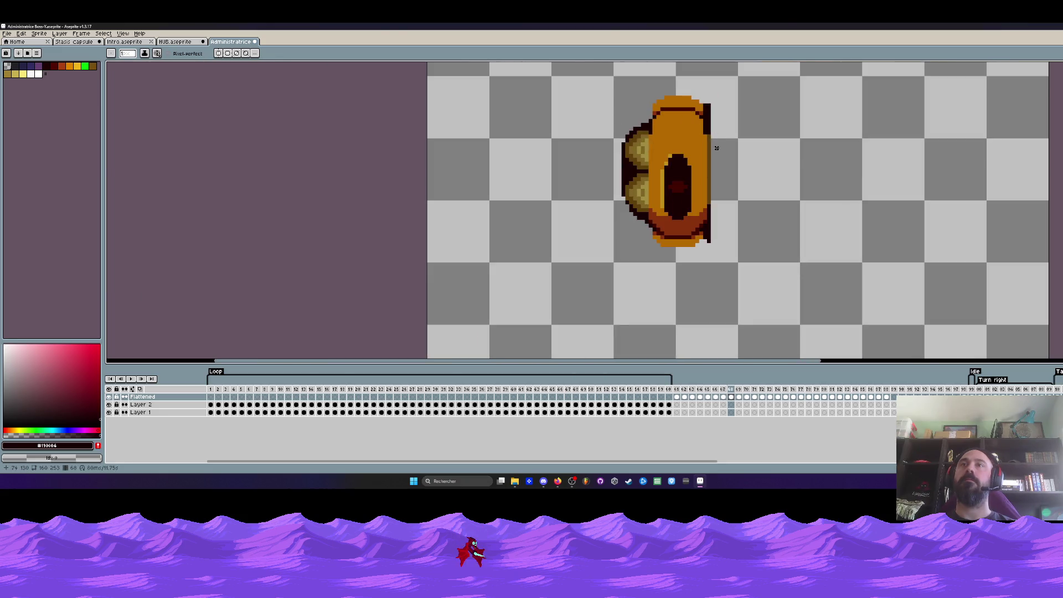
{"action": "key", "text": "Left"}
{"action": "key", "text": "Right"}
{"action": "scroll", "coordinate": [707, 236], "scroll_direction": "up", "scroll_amount": 2}
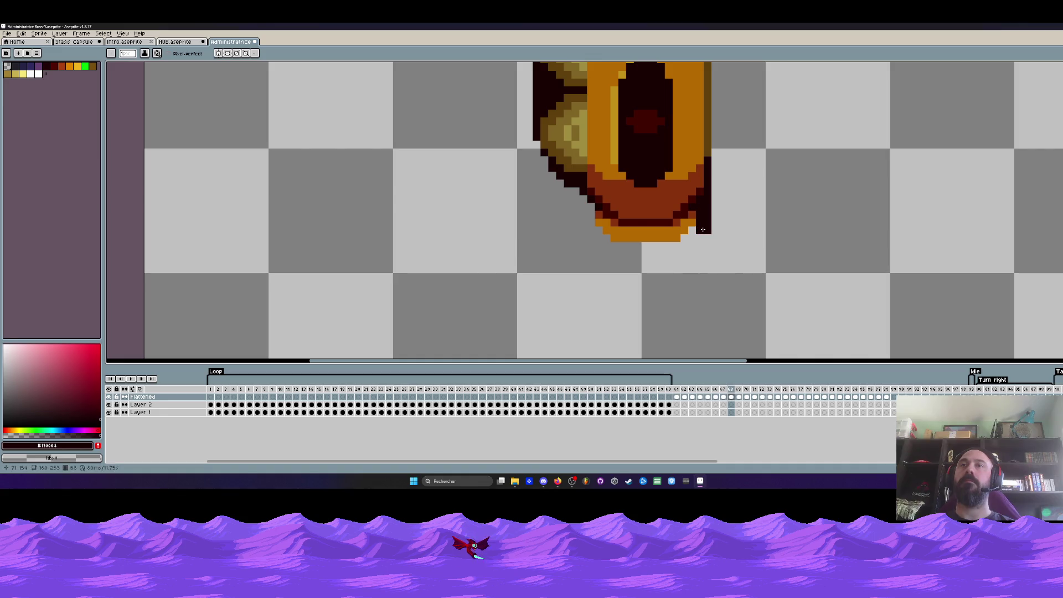
{"action": "key", "text": "Left"}
{"action": "key", "text": "Right"}
{"action": "scroll", "coordinate": [714, 244], "scroll_direction": "down", "scroll_amount": 1}
{"action": "key", "text": "Left"}
{"action": "key", "text": "Right"}
{"action": "key", "text": "Right"}
{"action": "key", "text": "Left"}
{"action": "key", "text": "Right"}
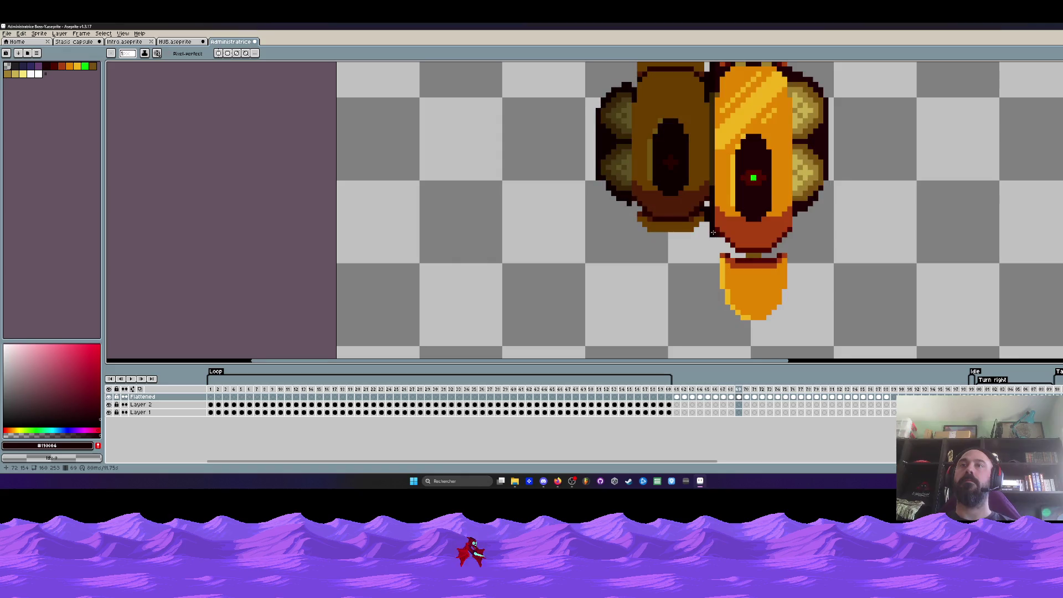
{"action": "scroll", "coordinate": [714, 233], "scroll_direction": "down", "scroll_amount": 1}
Delete the bright orange right pod on frame 69 and check it against earlier frames.
{"action": "key", "text": "m"}
{"action": "left_click_drag", "start_coordinate": [712, 70], "coordinate": [802, 299]}
{"action": "key", "text": "Delete"}
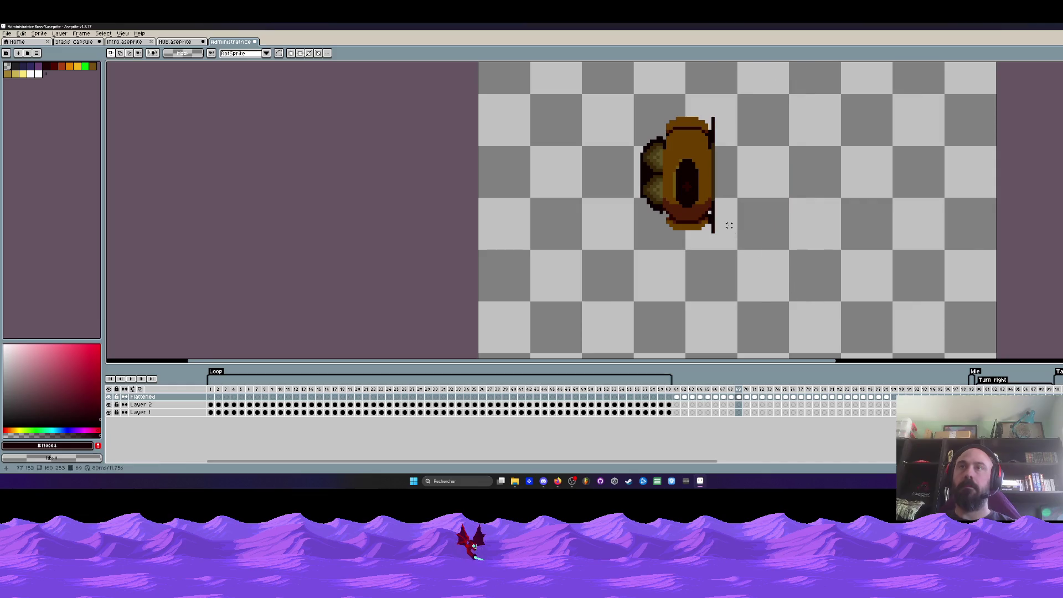
{"action": "key", "text": "Left"}
{"action": "key", "text": "Left"}
{"action": "key", "text": "Right"}
{"action": "key", "text": "Right"}
{"action": "key", "text": "Right"}
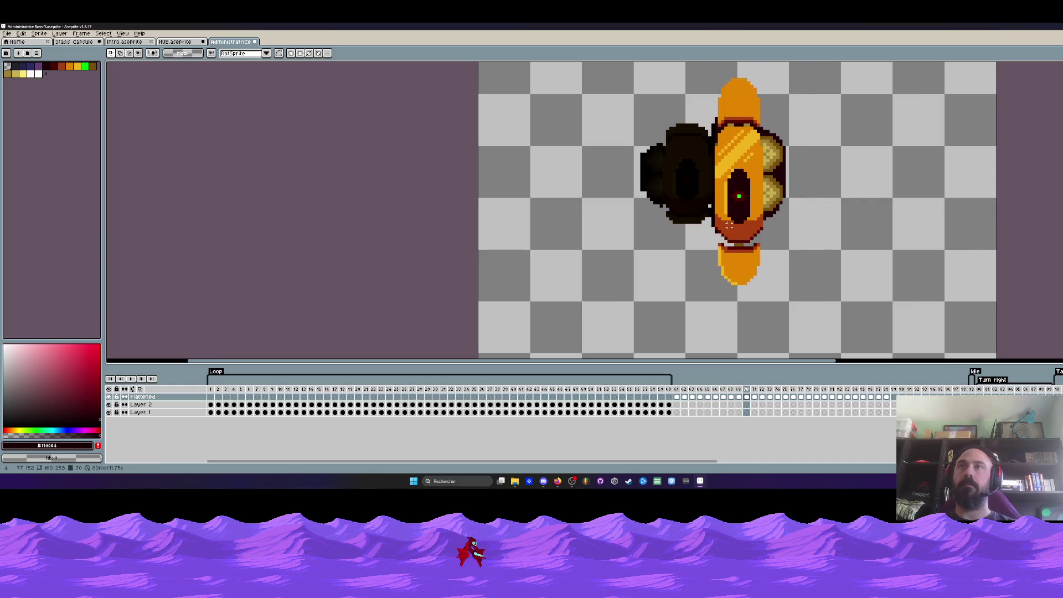
{"action": "key", "text": "Left"}
{"action": "key", "text": "Left"}
{"action": "key", "text": "Left"}
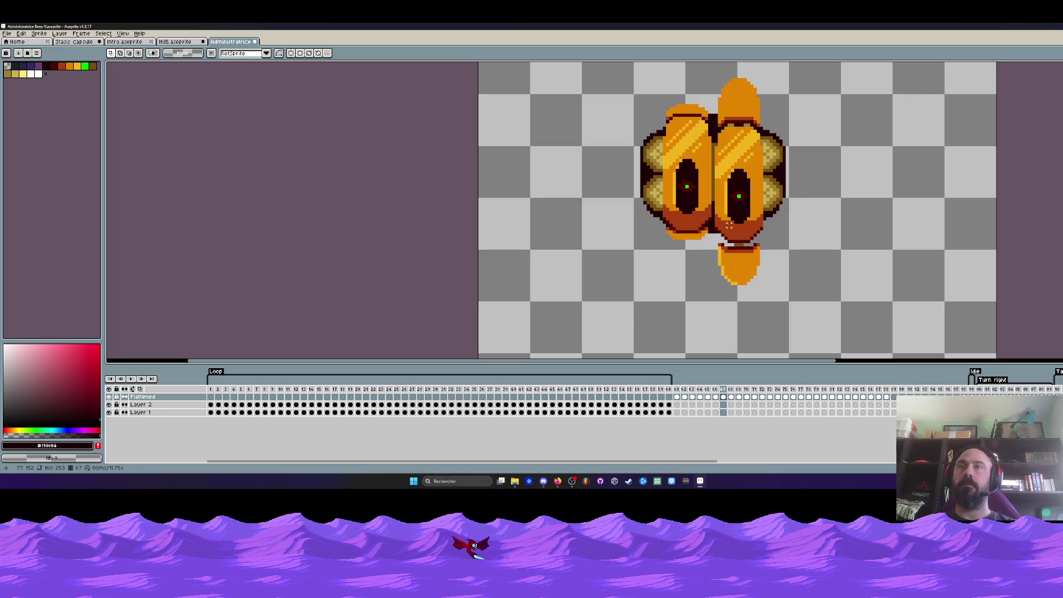
{"action": "key", "text": "Left"}
{"action": "key", "text": "Left"}
{"action": "key", "text": "Left"}
{"action": "key", "text": "Right"}
{"action": "key", "text": "Right"}
{"action": "key", "text": "Right"}
{"action": "key", "text": "Right"}
{"action": "key", "text": "Right"}
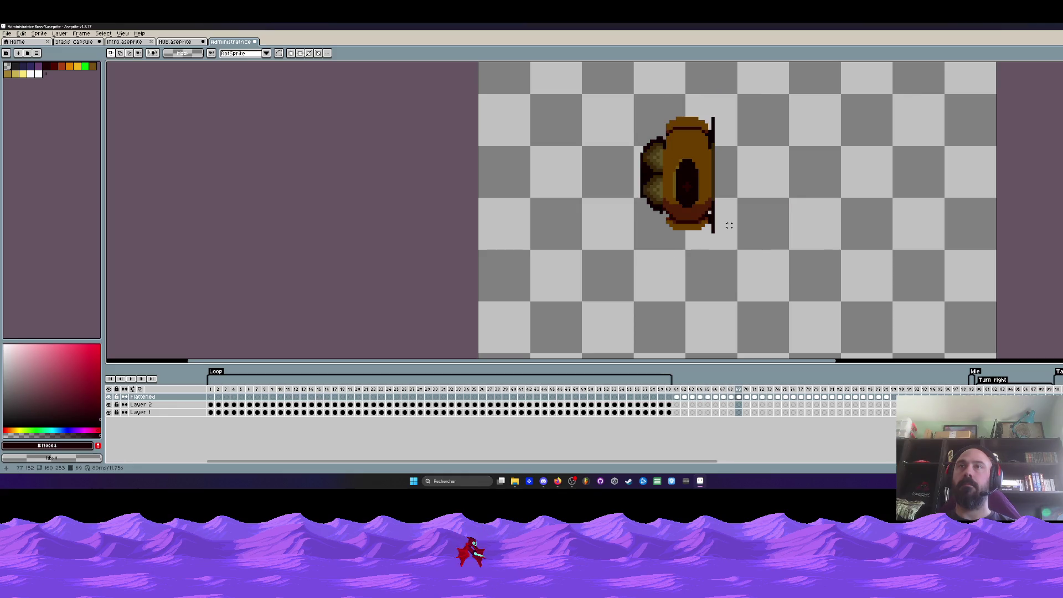
Switch to the Pencil and sample the darkest outline colour from the pod.
{"action": "scroll", "coordinate": [728, 225], "scroll_direction": "up", "scroll_amount": 2}
{"action": "key", "text": "b"}
{"action": "scroll", "coordinate": [709, 167], "scroll_direction": "up", "scroll_amount": 1}
{"action": "left_click", "coordinate": [710, 166], "text": "alt"}
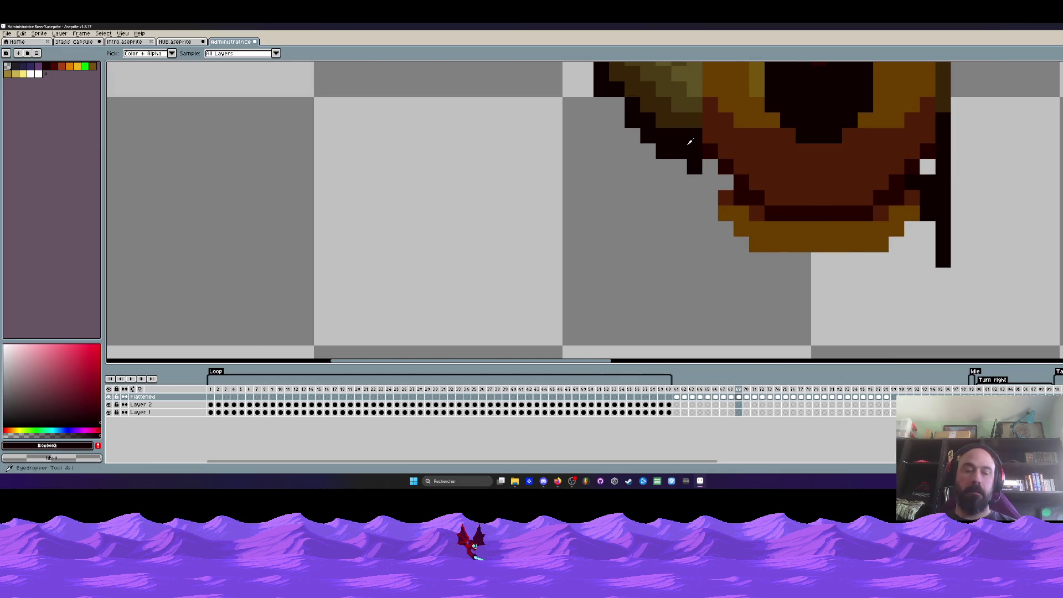
Paint a dark pixel on the left pod's lower-left edge in frame 69.
{"action": "left_click", "coordinate": [726, 181]}
{"action": "scroll", "coordinate": [738, 183], "scroll_direction": "down", "scroll_amount": 3}
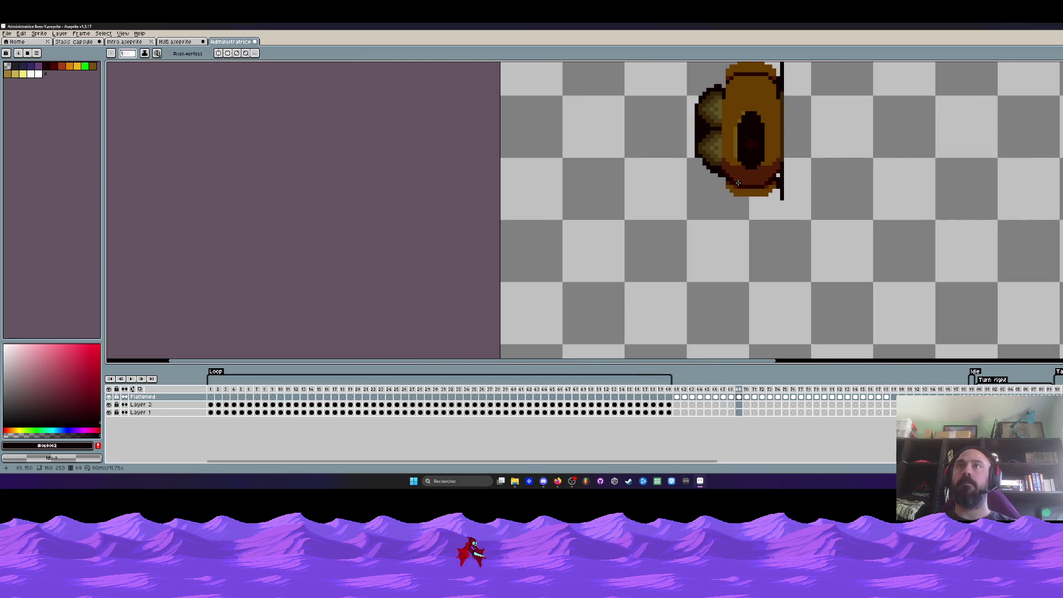
{"action": "scroll", "coordinate": [728, 84], "scroll_direction": "up", "scroll_amount": 1}
{"action": "scroll", "coordinate": [725, 89], "scroll_direction": "down", "scroll_amount": 2}
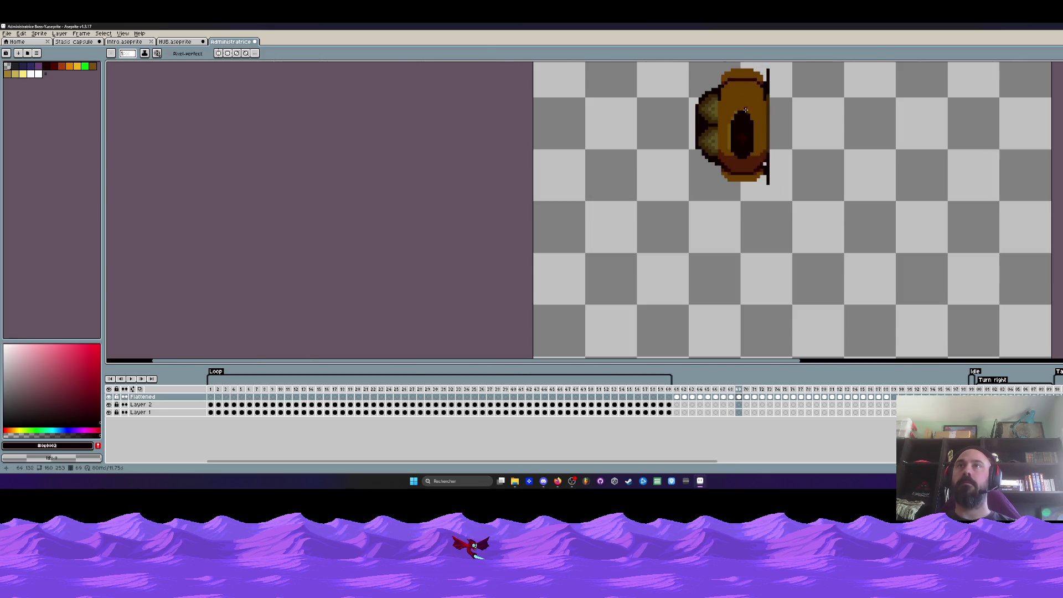
{"action": "scroll", "coordinate": [767, 94], "scroll_direction": "down", "scroll_amount": 1}
{"action": "scroll", "coordinate": [769, 95], "scroll_direction": "down", "scroll_amount": 1}
{"action": "scroll", "coordinate": [768, 94], "scroll_direction": "up", "scroll_amount": 2}
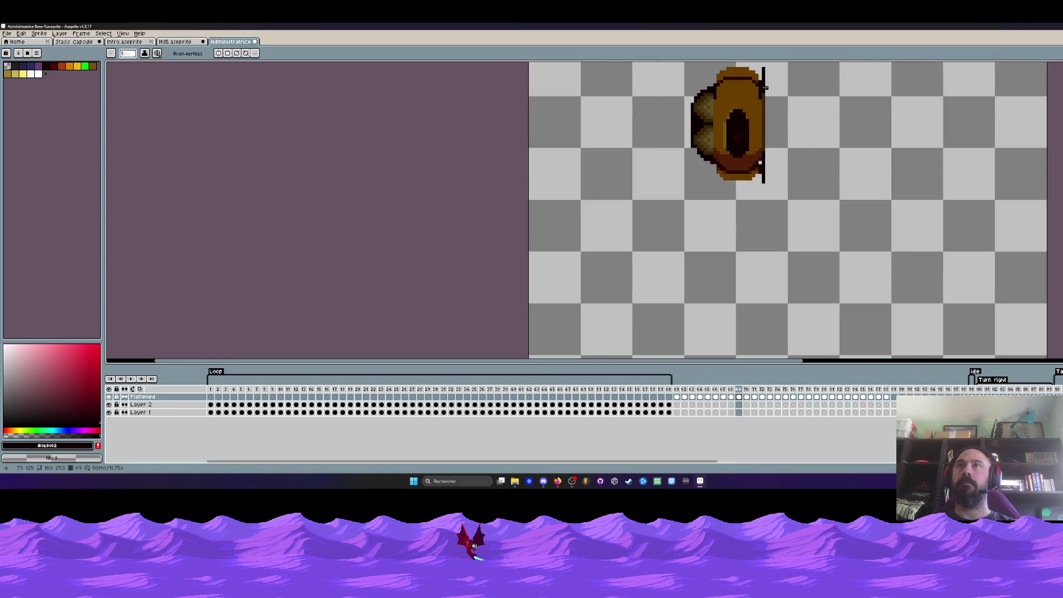
{"action": "scroll", "coordinate": [752, 70], "scroll_direction": "up", "scroll_amount": 1}
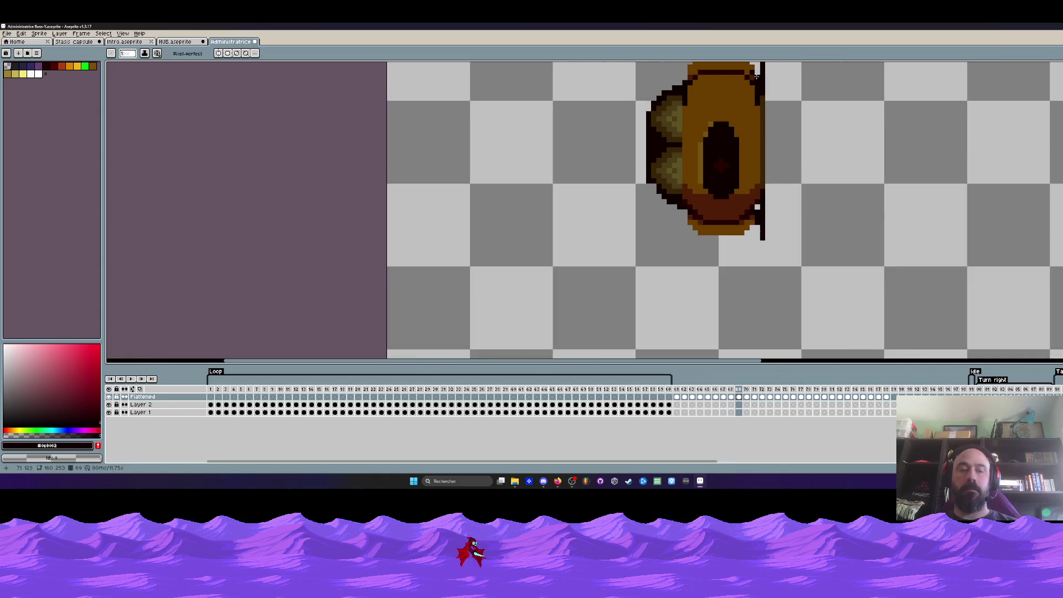
{"action": "scroll", "coordinate": [754, 83], "scroll_direction": "down", "scroll_amount": 1}
{"action": "scroll", "coordinate": [758, 118], "scroll_direction": "up", "scroll_amount": 1}
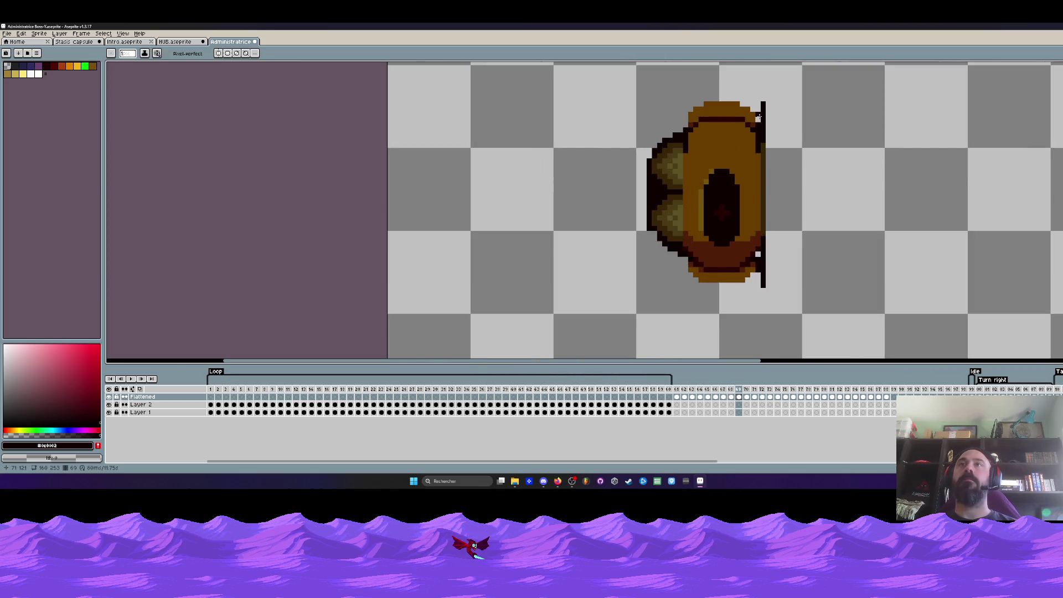
{"action": "scroll", "coordinate": [757, 118], "scroll_direction": "down", "scroll_amount": 2}
{"action": "scroll", "coordinate": [757, 118], "scroll_direction": "up", "scroll_amount": 2}
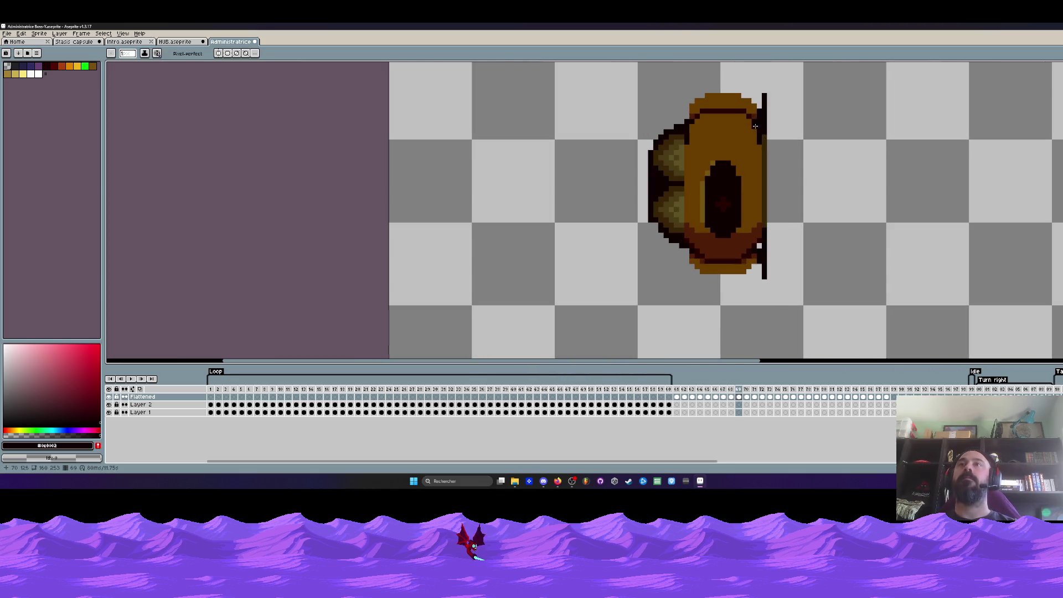
{"action": "scroll", "coordinate": [770, 113], "scroll_direction": "down", "scroll_amount": 1}
Recolour the pod's edge pixels dark from its top-right down the right edge.
{"action": "left_click_drag", "start_coordinate": [761, 99], "coordinate": [763, 112]}
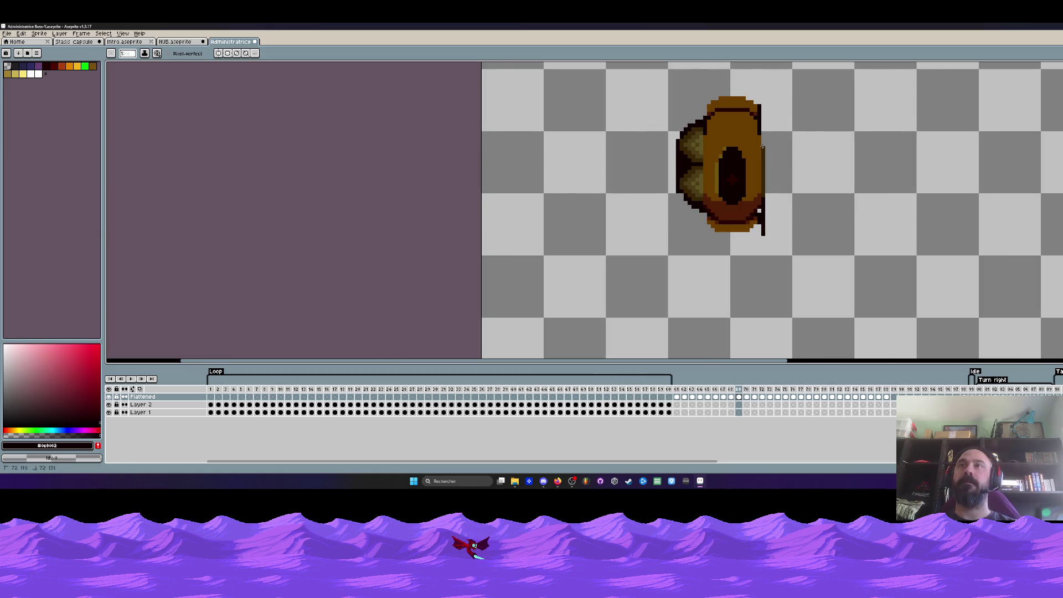
{"action": "left_click_drag", "start_coordinate": [764, 234], "coordinate": [762, 200]}
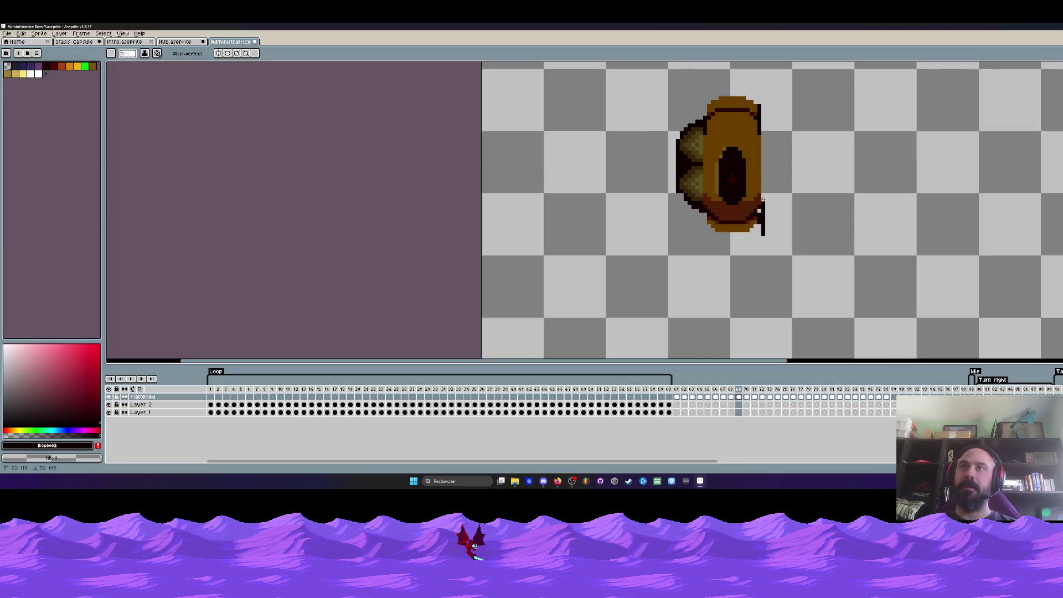
{"action": "left_click_drag", "start_coordinate": [764, 237], "coordinate": [760, 214]}
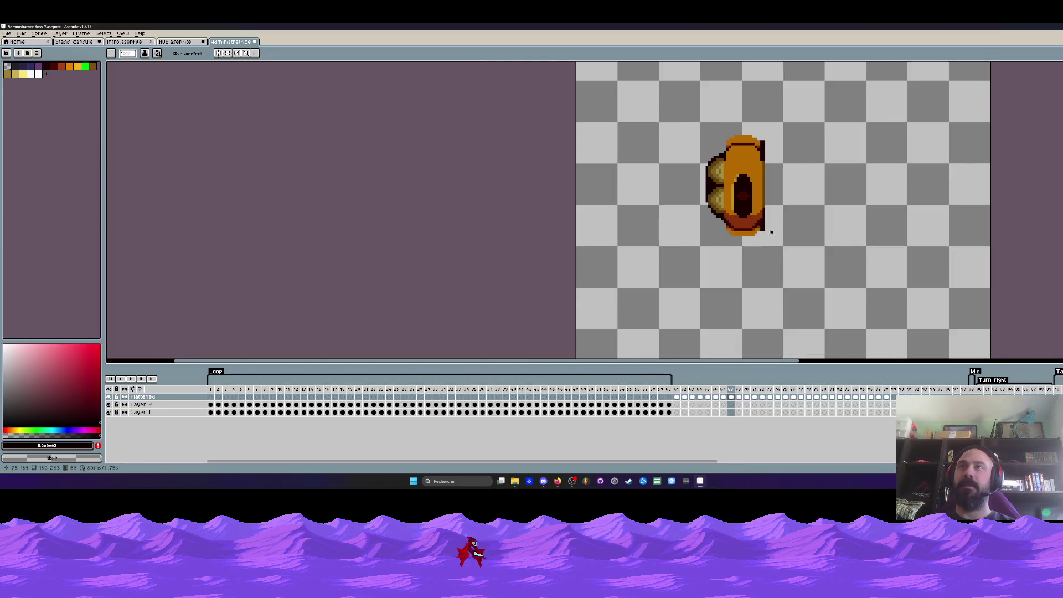
{"action": "scroll", "coordinate": [760, 208], "scroll_direction": "down", "scroll_amount": 1}
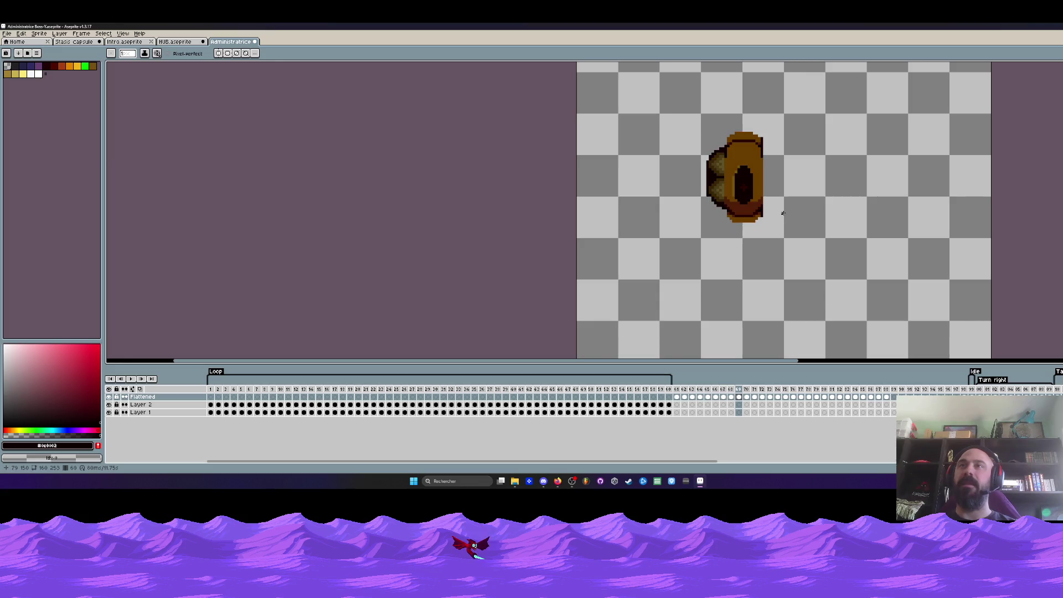
{"action": "scroll", "coordinate": [782, 213], "scroll_direction": "up", "scroll_amount": 1}
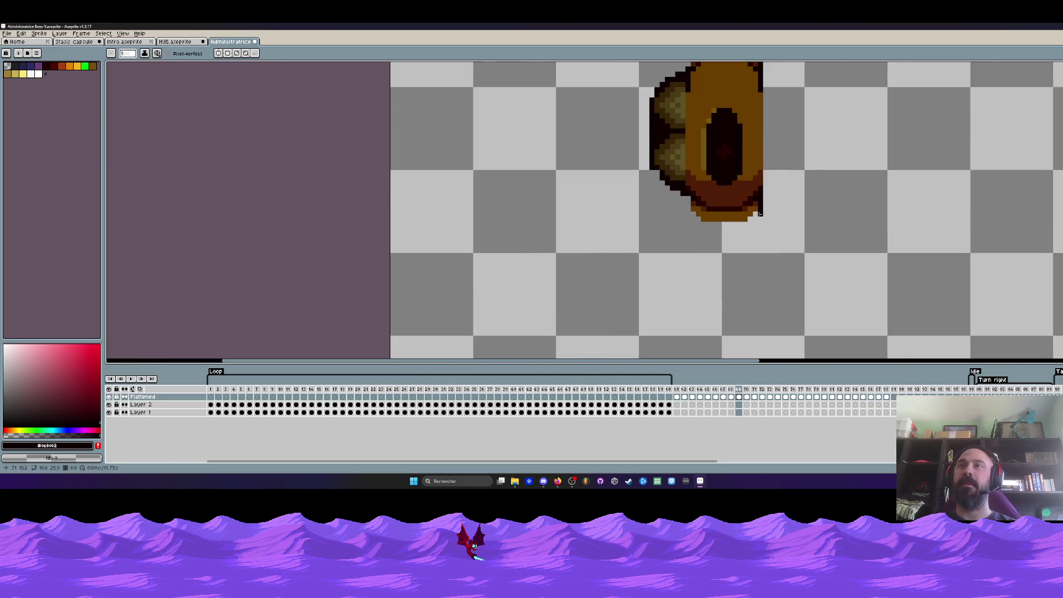
Compare frame 69 against neighbouring frames 68 and 70 to check the darkening.
{"action": "key", "text": "Right"}
{"action": "key", "text": "Left"}
{"action": "key", "text": "Right"}
{"action": "key", "text": "Left"}
{"action": "key", "text": "Right"}
{"action": "key", "text": "Left"}
{"action": "scroll", "coordinate": [772, 178], "scroll_direction": "down", "scroll_amount": 1}
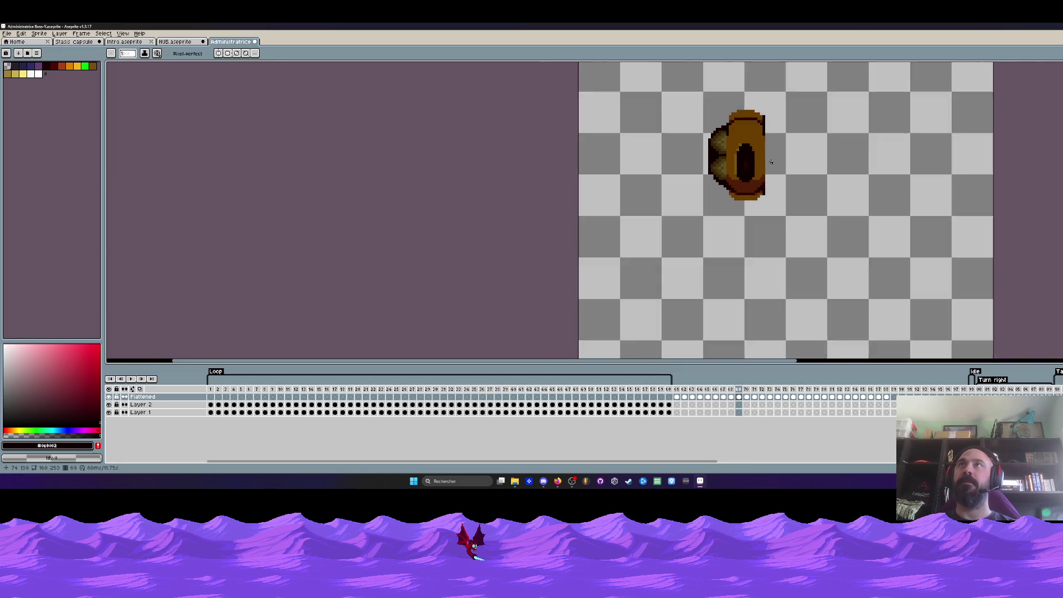
{"action": "scroll", "coordinate": [764, 127], "scroll_direction": "up", "scroll_amount": 1}
{"action": "key", "text": "Left"}
{"action": "key", "text": "Right"}
{"action": "scroll", "coordinate": [775, 116], "scroll_direction": "down", "scroll_amount": 1}
{"action": "key", "text": "Left"}
{"action": "key", "text": "Left"}
{"action": "key", "text": "Right"}
{"action": "key", "text": "Right"}
{"action": "key", "text": "Left"}
{"action": "key", "text": "Right"}
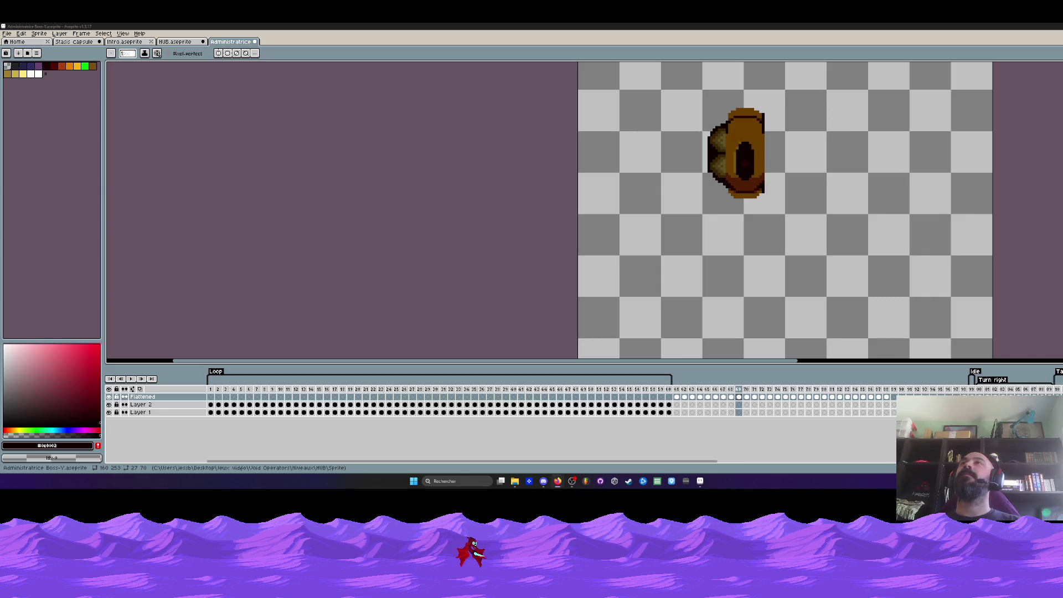
{"action": "scroll", "coordinate": [770, 64], "scroll_direction": "down", "scroll_amount": 3}
{"action": "scroll", "coordinate": [792, 112], "scroll_direction": "up", "scroll_amount": 4}
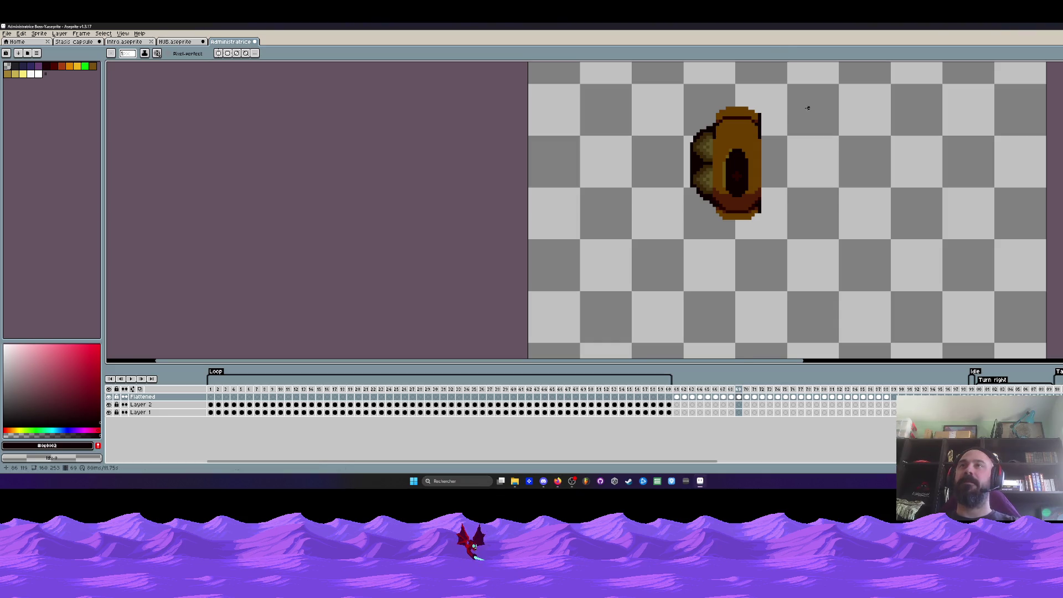
On frame 70, sample the left pod's dark colour and paint its edge pixel.
{"action": "key", "text": "Right"}
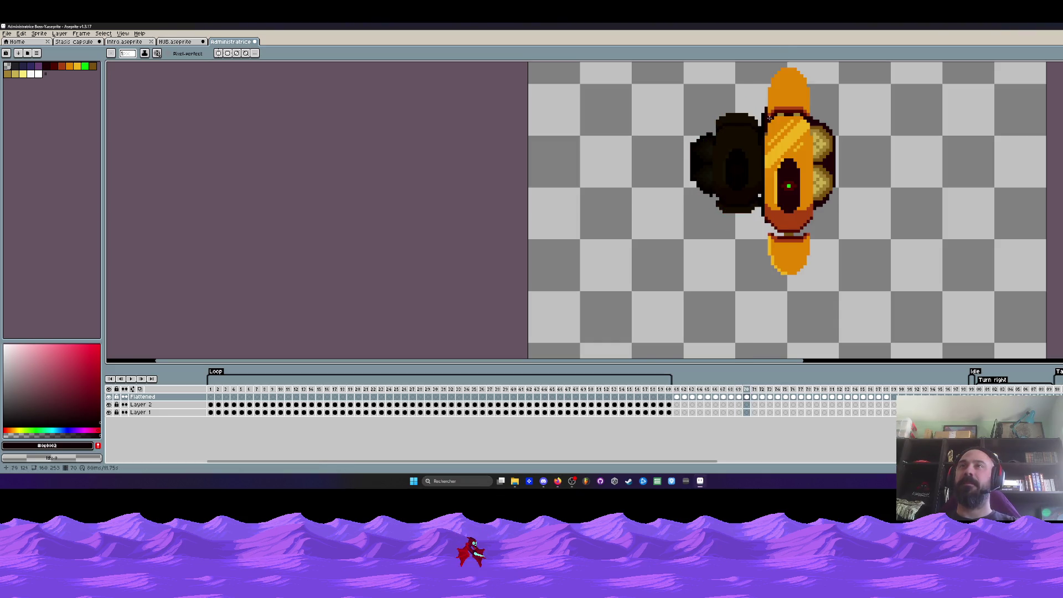
{"action": "scroll", "coordinate": [769, 118], "scroll_direction": "up", "scroll_amount": 2}
{"action": "scroll", "coordinate": [715, 138], "scroll_direction": "up", "scroll_amount": 1}
{"action": "left_click", "coordinate": [703, 143], "text": "alt"}
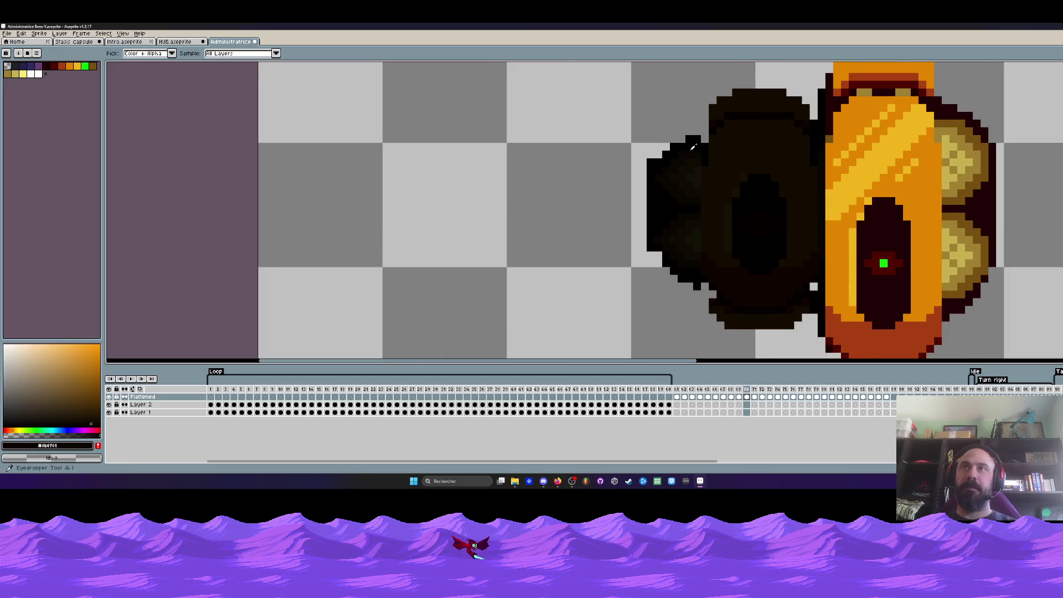
{"action": "scroll", "coordinate": [698, 145], "scroll_direction": "up", "scroll_amount": 1}
{"action": "left_click", "coordinate": [709, 138]}
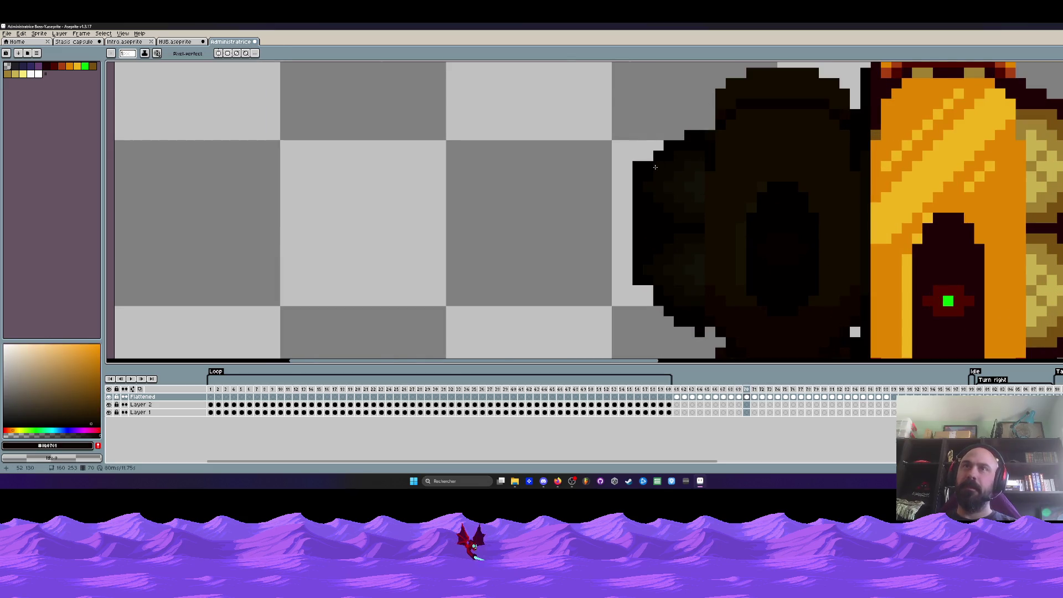
{"action": "scroll", "coordinate": [717, 339], "scroll_direction": "down", "scroll_amount": 3}
{"action": "scroll", "coordinate": [729, 269], "scroll_direction": "up", "scroll_amount": 1}
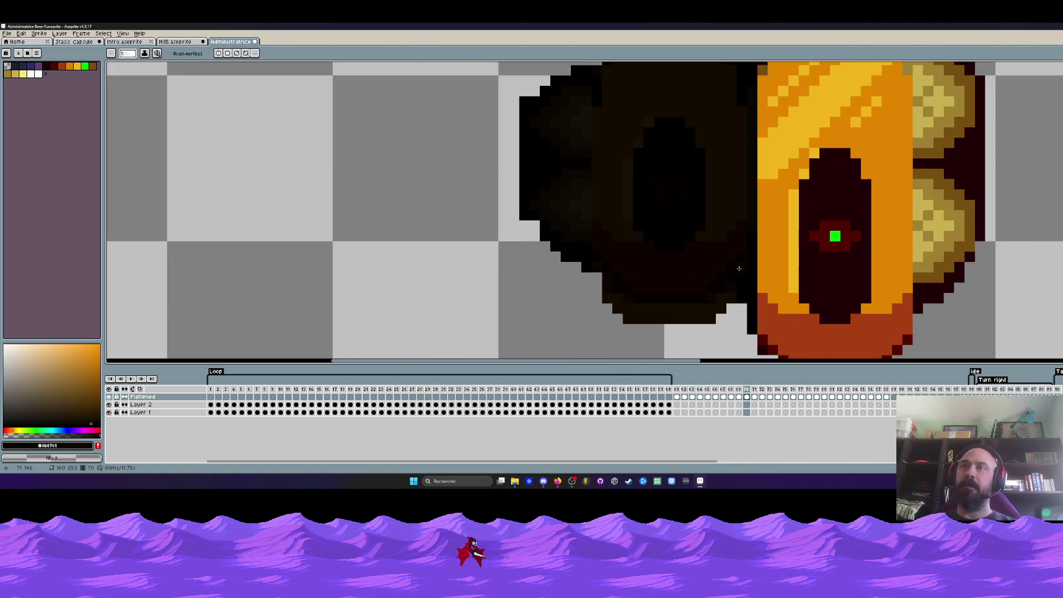
{"action": "scroll", "coordinate": [751, 260], "scroll_direction": "down", "scroll_amount": 1}
Step ahead to frame 73 and marquee-select the emblem.
{"action": "key", "text": "Left"}
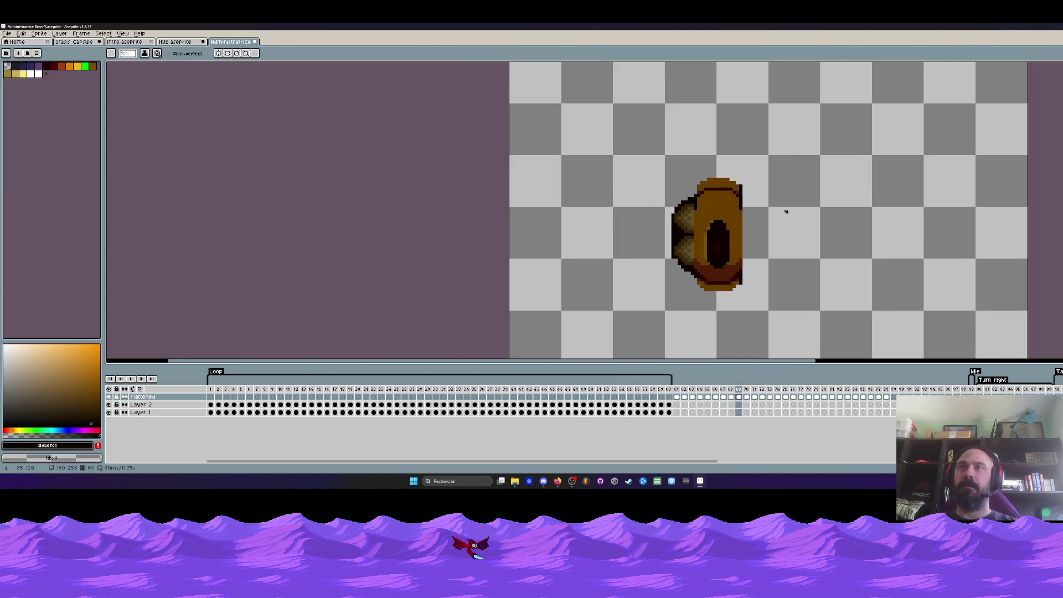
{"action": "key", "text": "Right"}
{"action": "key", "text": "Left"}
{"action": "key", "text": "Right"}
{"action": "key", "text": "Right"}
{"action": "scroll", "coordinate": [710, 212], "scroll_direction": "up", "scroll_amount": 3}
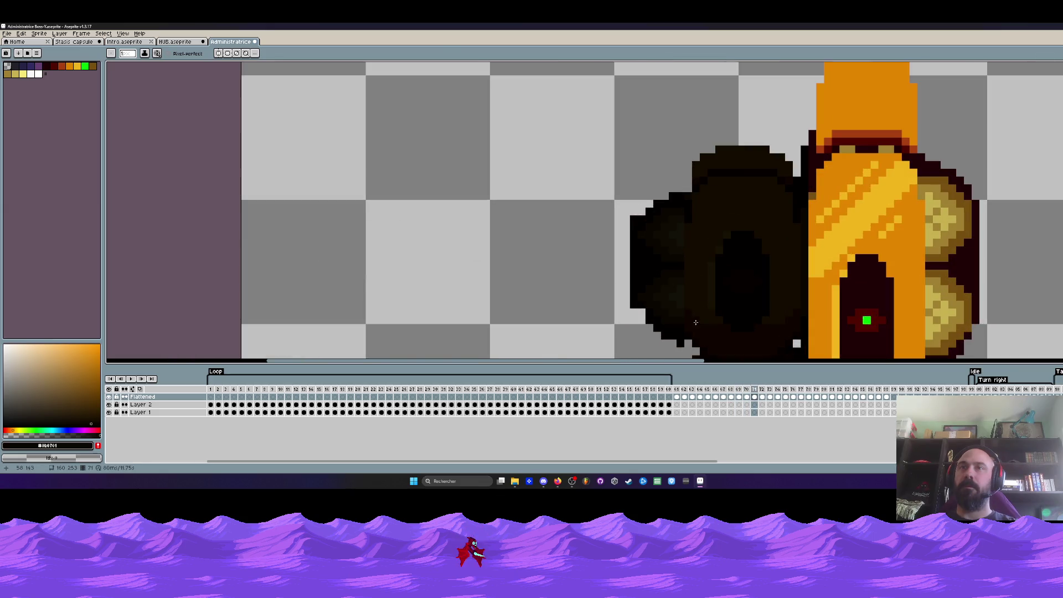
{"action": "scroll", "coordinate": [782, 325], "scroll_direction": "down", "scroll_amount": 3}
{"action": "key", "text": "Right"}
{"action": "key", "text": "Right"}
{"action": "key", "text": "Left"}
{"action": "key", "text": "Left"}
{"action": "key", "text": "Left"}
{"action": "key", "text": "Right"}
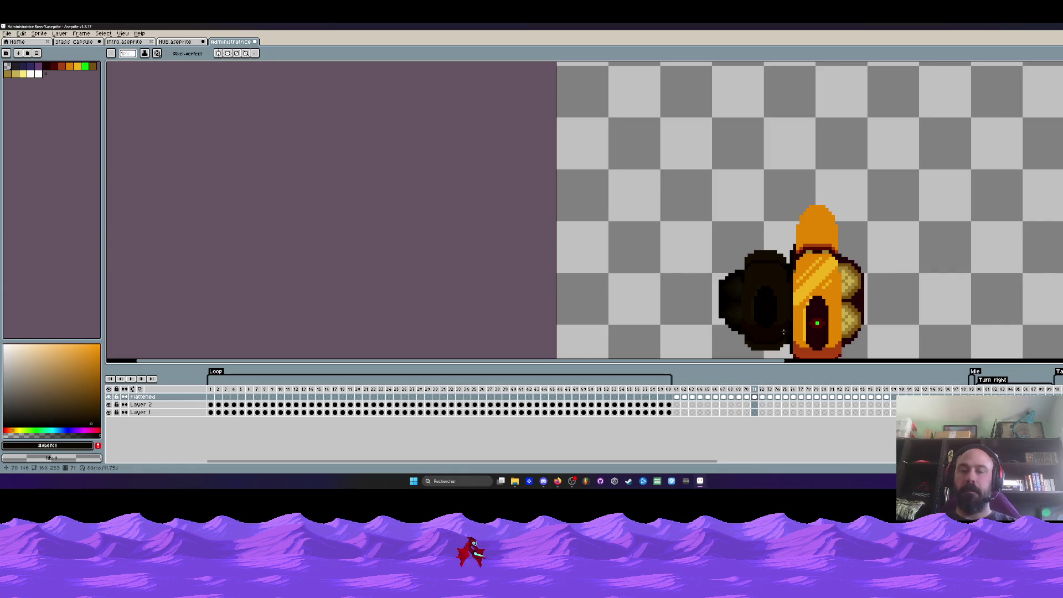
{"action": "key", "text": "m"}
{"action": "left_click_drag", "start_coordinate": [700, 161], "coordinate": [915, 357]}
Step back through the timeline from frame 67 to the two-pod frames around 65.
{"action": "left_click_drag", "start_coordinate": [885, 396], "coordinate": [758, 399]}
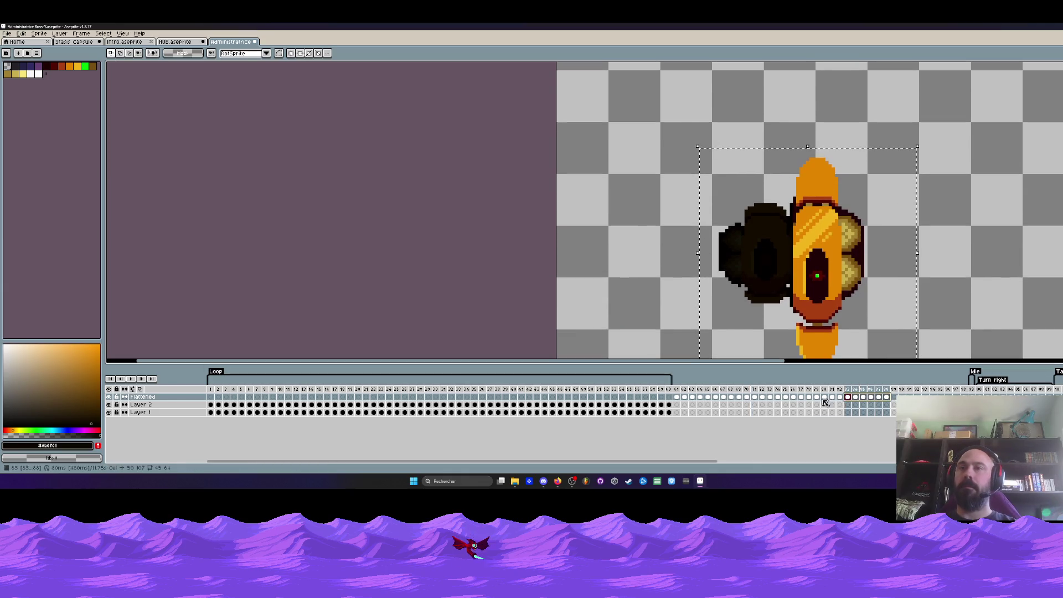
{"action": "left_click", "coordinate": [758, 399]}
{"action": "key", "text": "Left"}
{"action": "key", "text": "Left"}
{"action": "key", "text": "Left"}
{"action": "key", "text": "Left"}
{"action": "key", "text": "Right"}
{"action": "key", "text": "Right"}
{"action": "key", "text": "Right"}
{"action": "key", "text": "Left"}
{"action": "key", "text": "Left"}
{"action": "key", "text": "Left"}
{"action": "key", "text": "Right"}
{"action": "key", "text": "Right"}
{"action": "key", "text": "Right"}
{"action": "key", "text": "Right"}
{"action": "key", "text": "Left"}
{"action": "key", "text": "Left"}
{"action": "key", "text": "Left"}
{"action": "key", "text": "Left"}
{"action": "key", "text": "Left"}
{"action": "key", "text": "Left"}
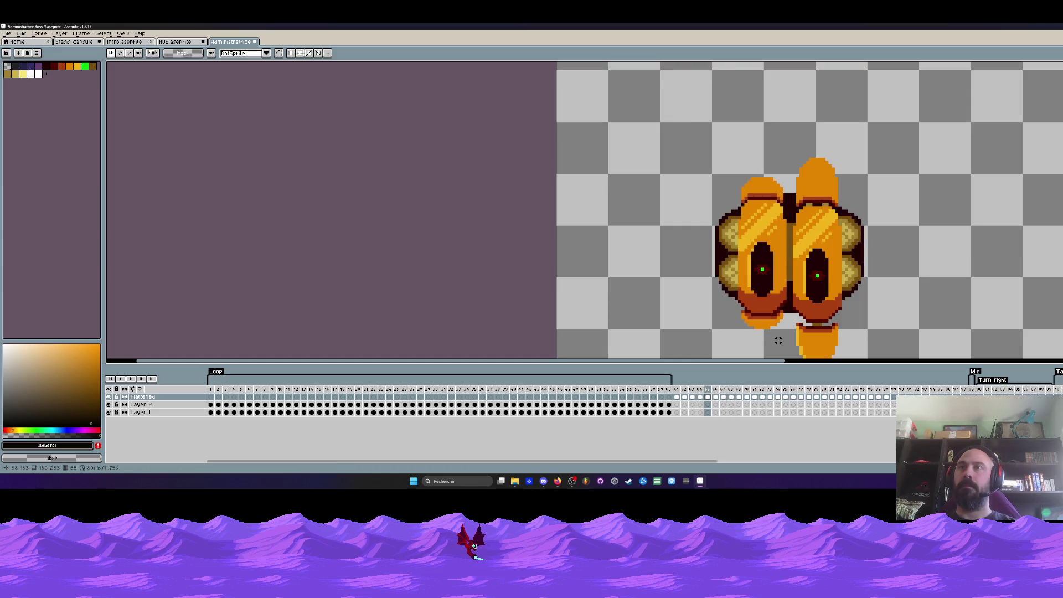
{"action": "key", "text": "Left"}
{"action": "key", "text": "Left"}
{"action": "key", "text": "Left"}
{"action": "key", "text": "Left"}
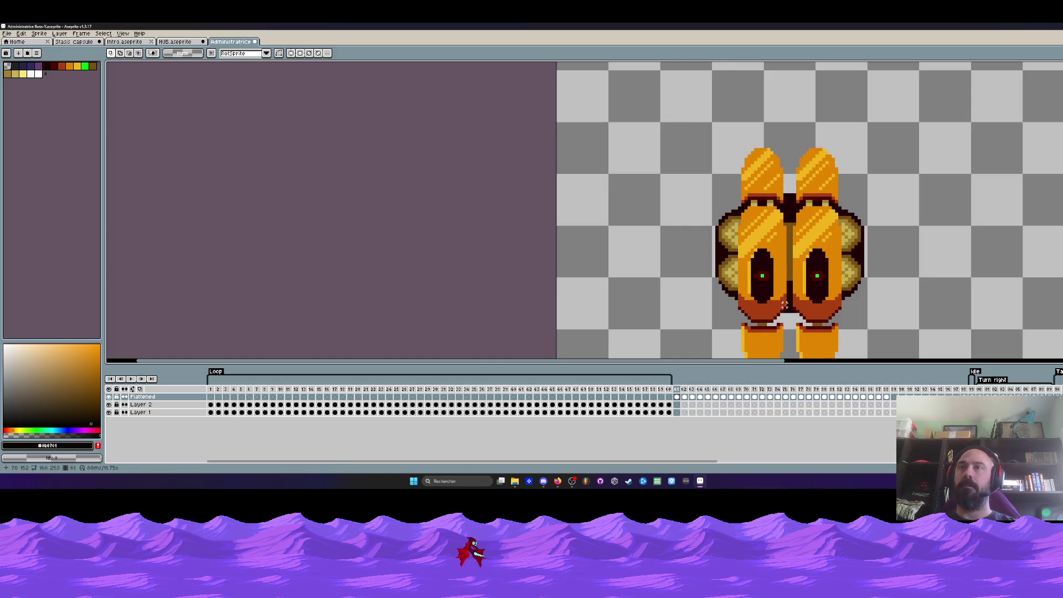
{"action": "key", "text": "Right"}
{"action": "scroll", "coordinate": [813, 288], "scroll_direction": "down", "scroll_amount": 1}
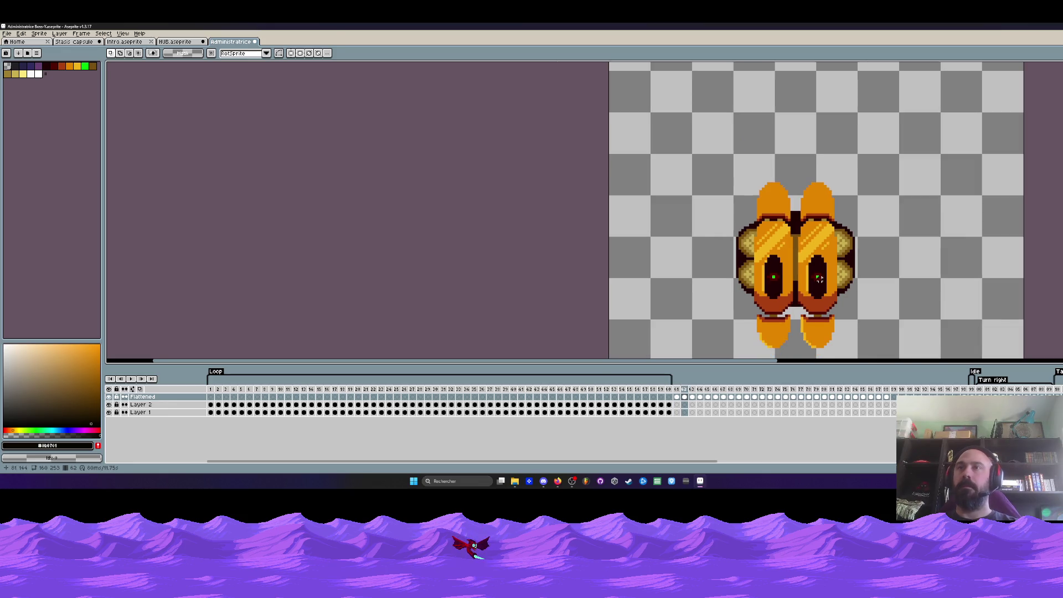
On frame 63, erase the right half and replace it with a mirrored left half.
{"action": "left_click_drag", "start_coordinate": [816, 276], "coordinate": [810, 238]}
{"action": "key", "text": "space"}
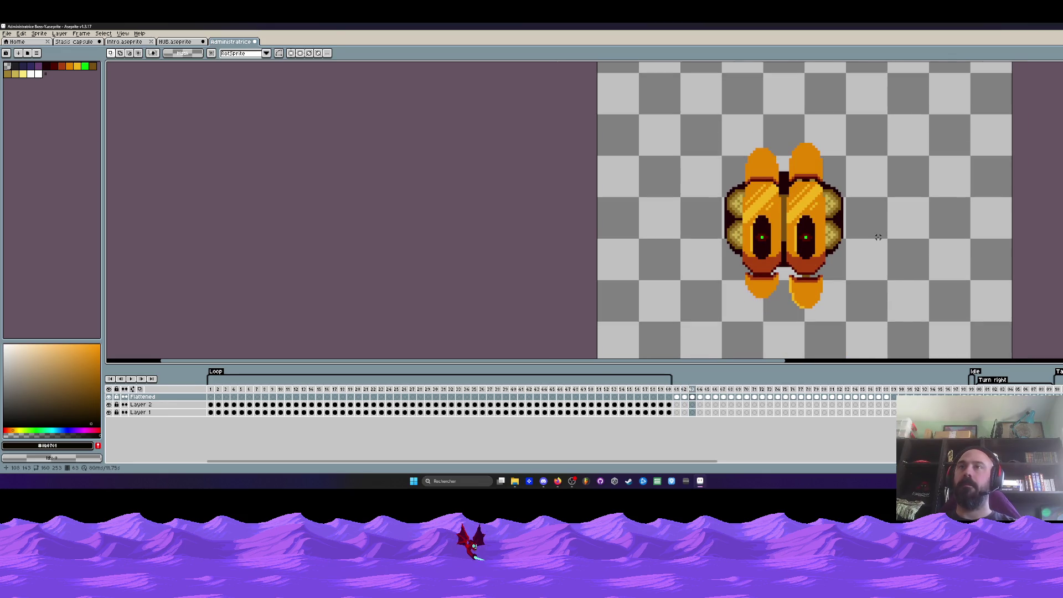
{"action": "scroll", "coordinate": [795, 185], "scroll_direction": "up", "scroll_amount": 1}
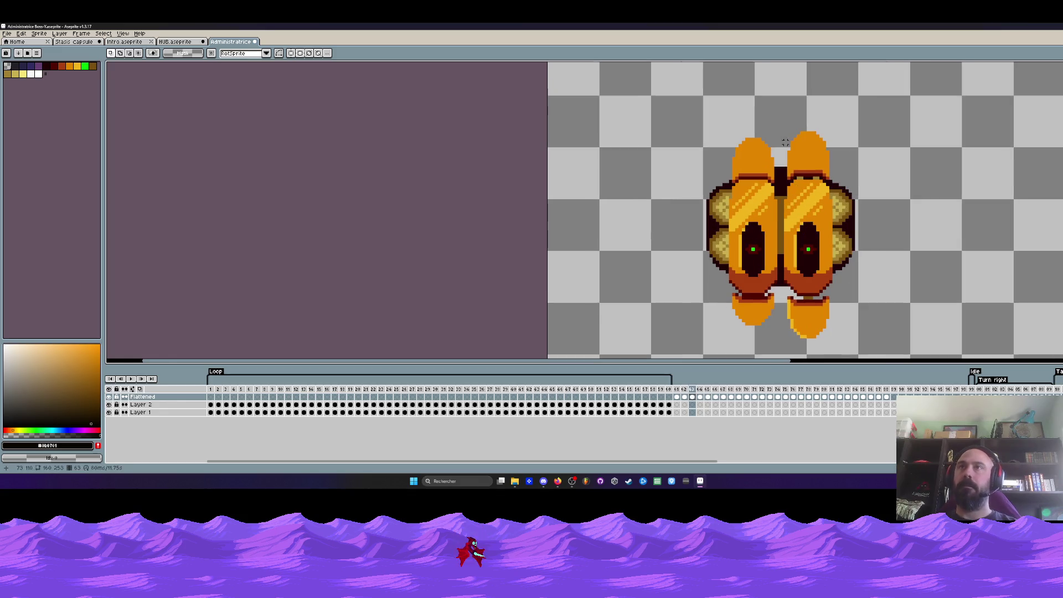
{"action": "left_click_drag", "start_coordinate": [782, 129], "coordinate": [886, 355]}
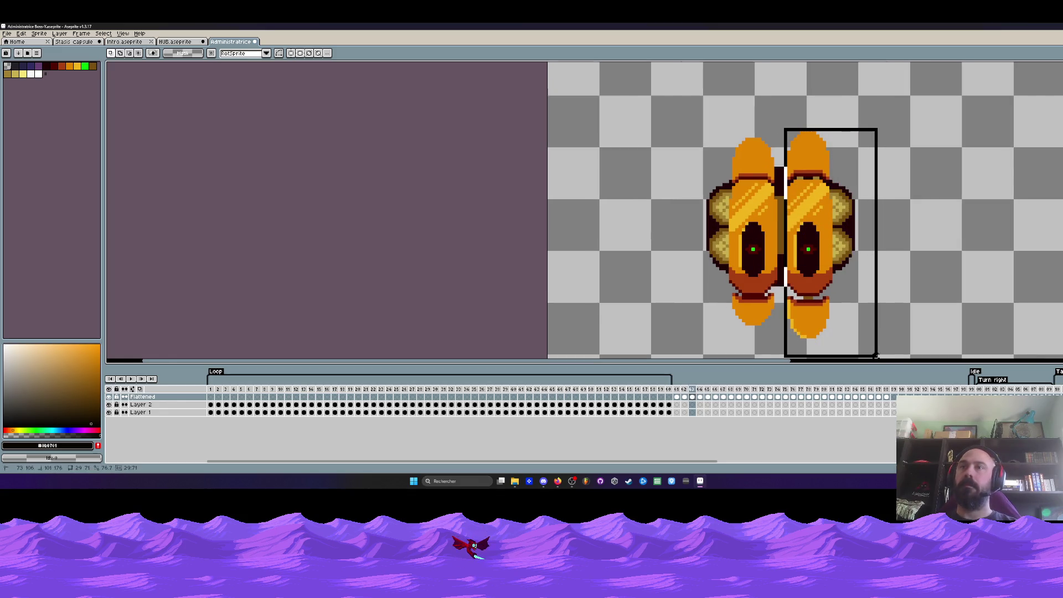
{"action": "key", "text": "Delete"}
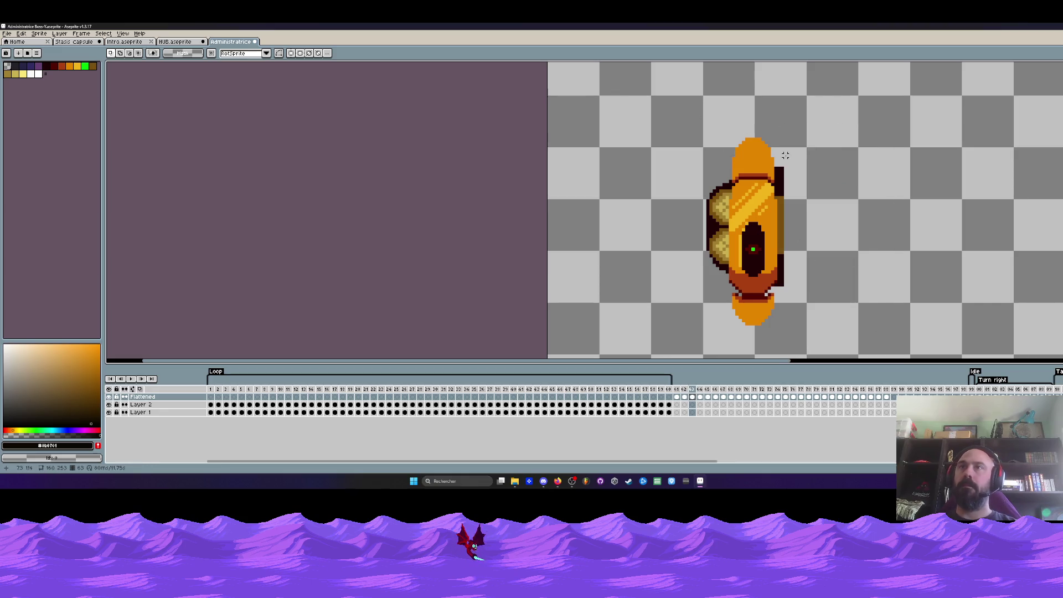
{"action": "left_click_drag", "start_coordinate": [781, 161], "coordinate": [857, 320]}
{"action": "key", "text": "Delete"}
{"action": "left_click_drag", "start_coordinate": [685, 123], "coordinate": [863, 356]}
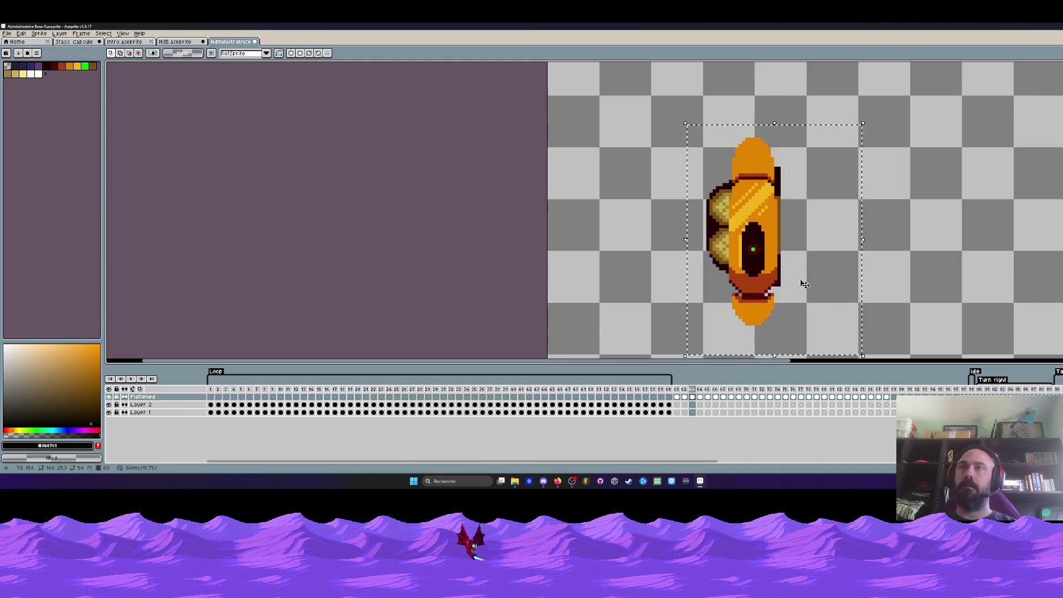
{"action": "left_click", "coordinate": [755, 228]}
{"action": "key", "text": "shift+h"}
{"action": "left_click_drag", "start_coordinate": [806, 216], "coordinate": [820, 216]}
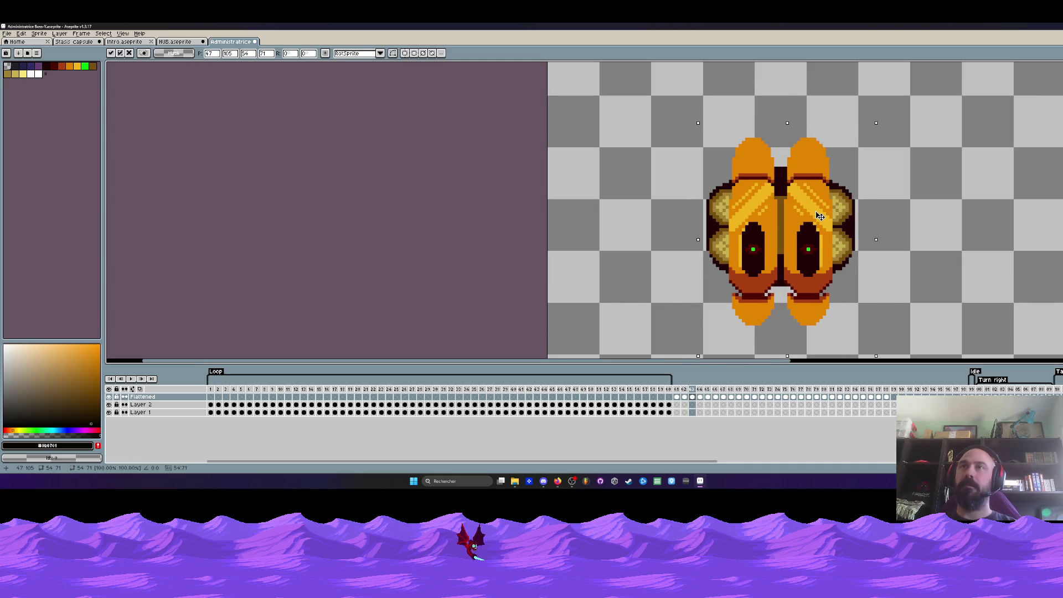
{"action": "key", "text": "ctrl+d"}
Do the same on frame 64 with a flipped copy of the left half, then go to frame 1.
{"action": "scroll", "coordinate": [820, 216], "scroll_direction": "down", "scroll_amount": 1}
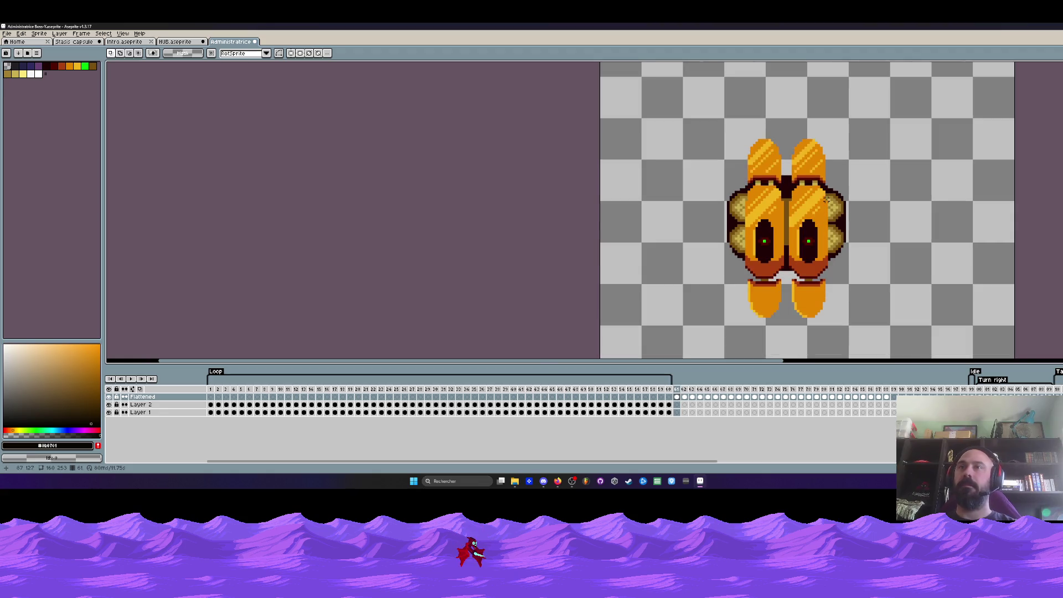
{"action": "key", "text": "Right"}
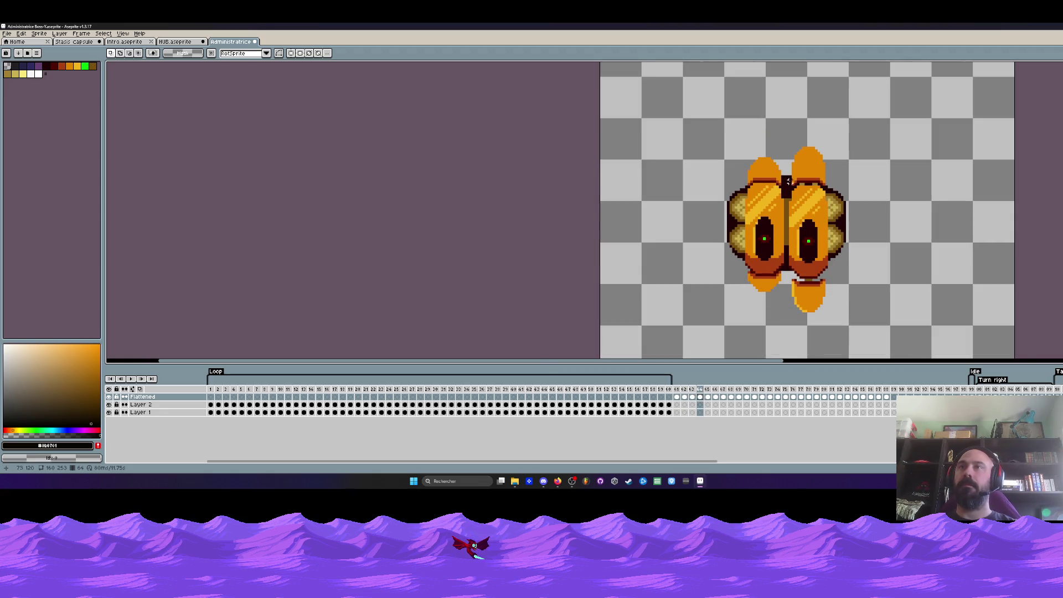
{"action": "left_click_drag", "start_coordinate": [790, 145], "coordinate": [908, 332]}
{"action": "key", "text": "Delete"}
{"action": "left_click_drag", "start_coordinate": [717, 140], "coordinate": [840, 300]}
{"action": "key", "text": "ctrl+c"}
{"action": "key", "text": "ctrl+v"}
{"action": "key", "text": "shift+h"}
{"action": "left_click_drag", "start_coordinate": [767, 235], "coordinate": [817, 232]}
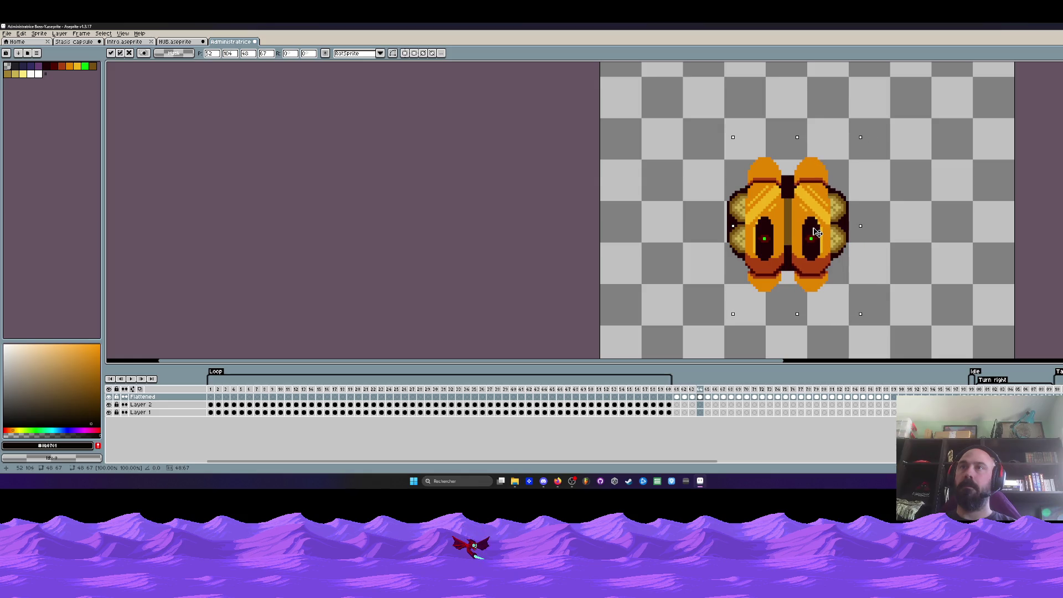
{"action": "key", "text": "Return"}
{"action": "scroll", "coordinate": [815, 232], "scroll_direction": "down", "scroll_amount": 1}
{"action": "key", "text": "Home"}
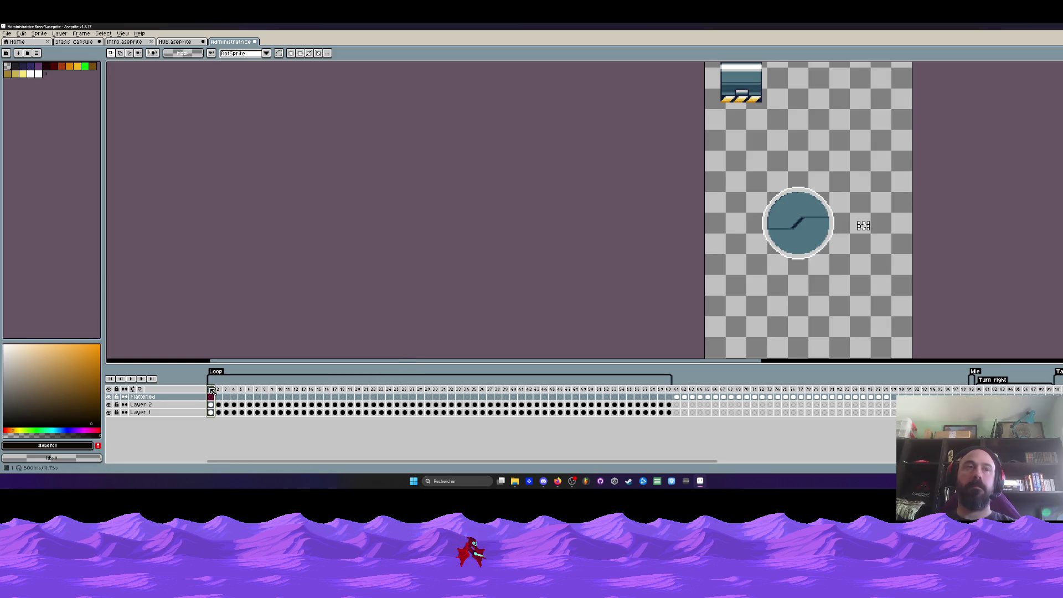
Play the animation, then select frames 61–68 on the timeline and go to frame 70.
{"action": "key", "text": "Return"}
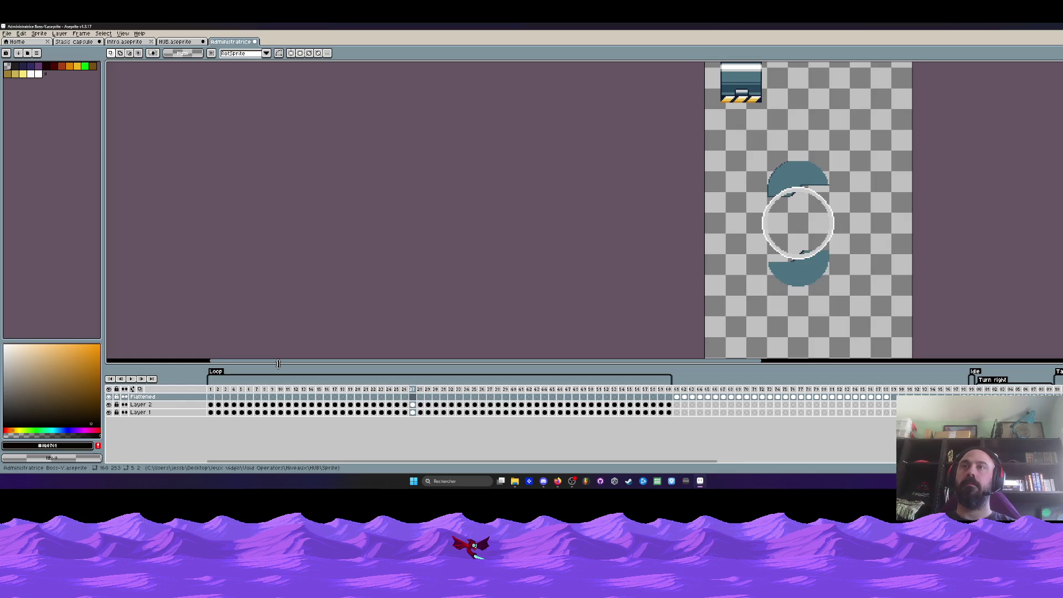
{"action": "left_click", "coordinate": [679, 390]}
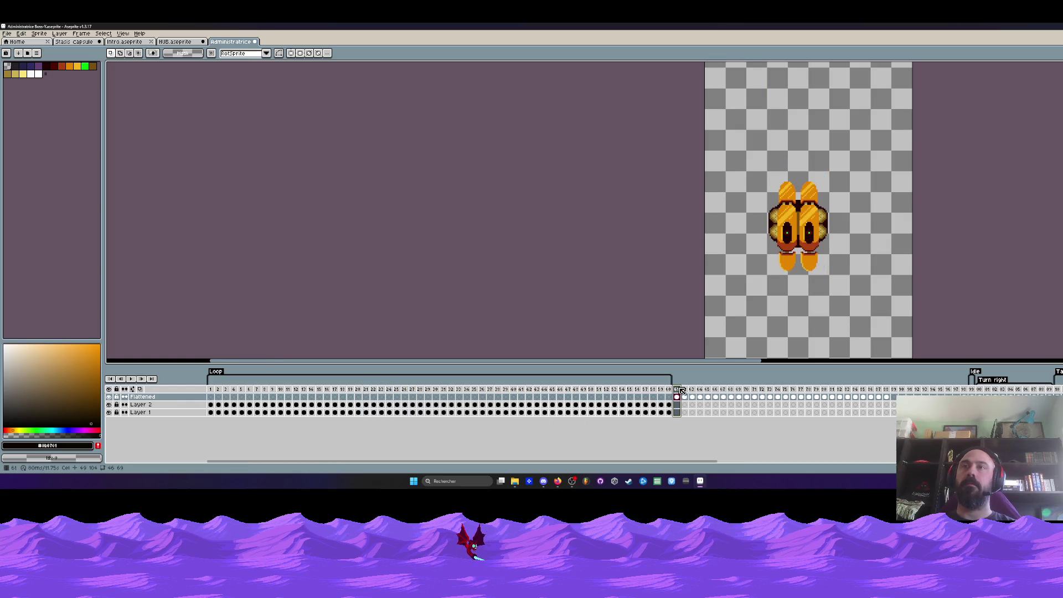
{"action": "left_click_drag", "start_coordinate": [680, 391], "coordinate": [799, 390]}
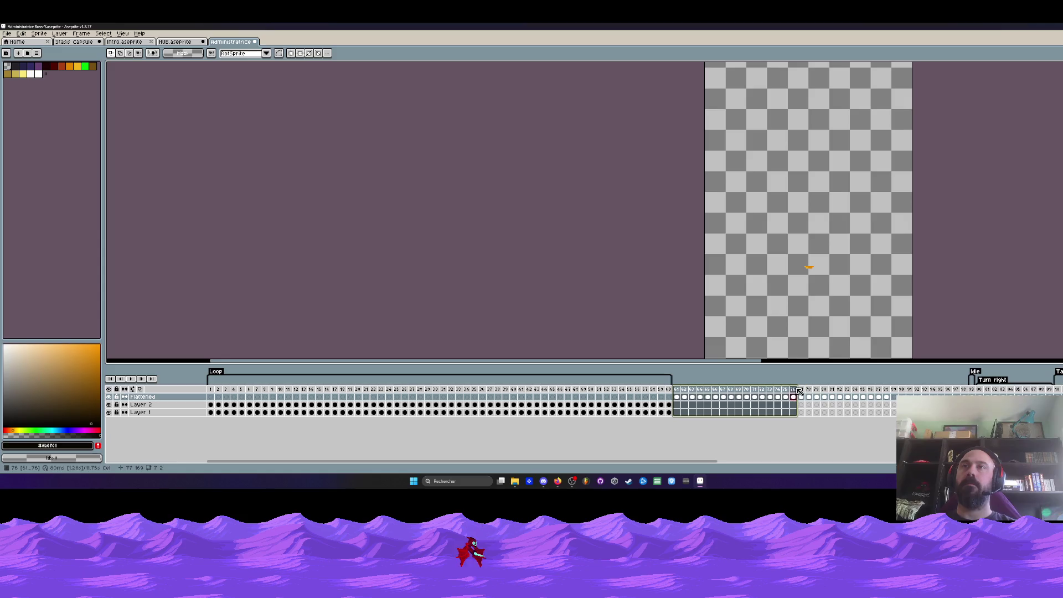
{"action": "left_click_drag", "start_coordinate": [763, 393], "coordinate": [742, 392]}
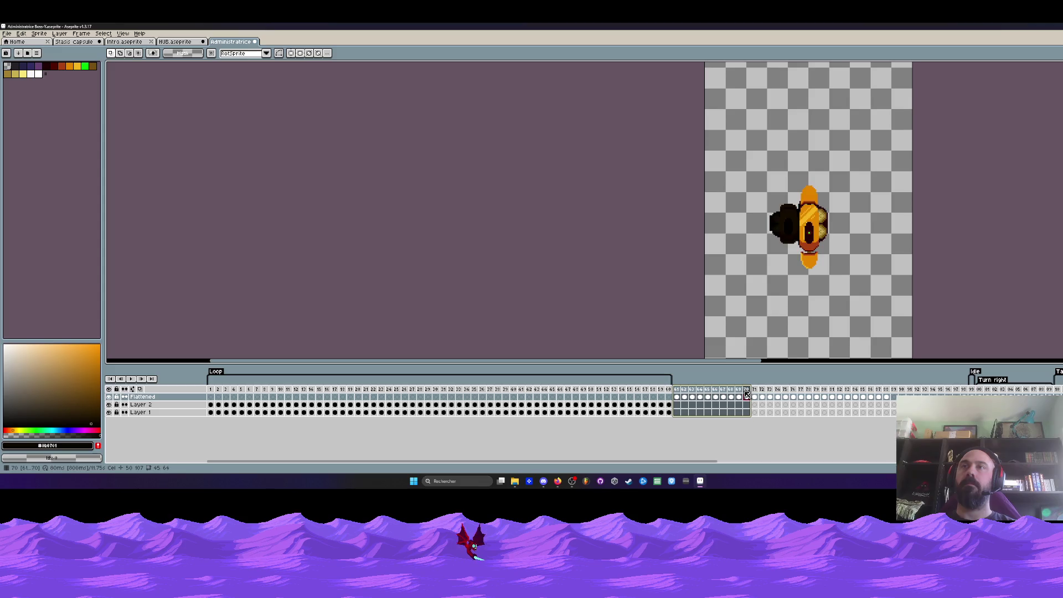
{"action": "left_click", "coordinate": [746, 390]}
Zoom in and marquee-select the emblem's orange right half.
{"action": "scroll", "coordinate": [804, 206], "scroll_direction": "up", "scroll_amount": 2}
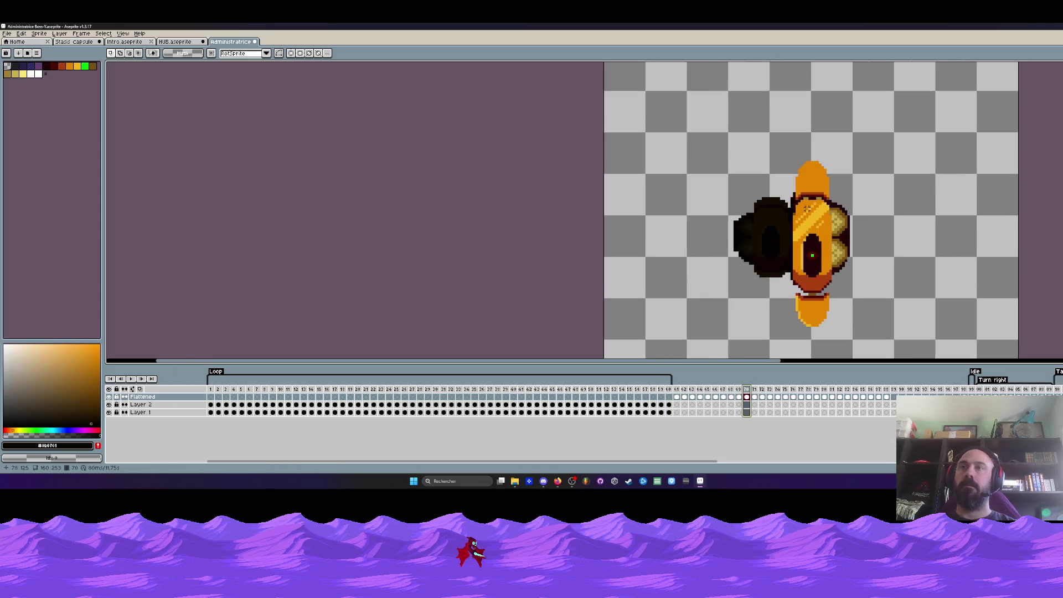
{"action": "left_click_drag", "start_coordinate": [796, 154], "coordinate": [858, 313]}
{"action": "left_click", "coordinate": [801, 183]}
{"action": "left_click_drag", "start_coordinate": [791, 157], "coordinate": [891, 350]}
{"action": "left_click", "coordinate": [799, 177]}
{"action": "left_click_drag", "start_coordinate": [794, 154], "coordinate": [883, 347]}
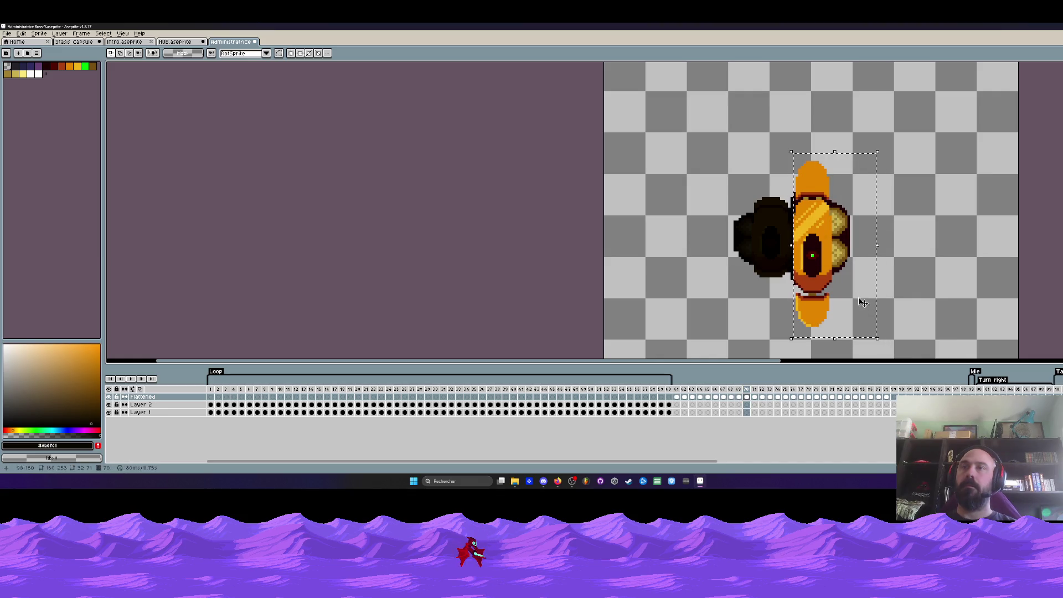
Delete the orange right pod and its leftover right-edge pixels from frame 70.
{"action": "key", "text": "Delete"}
{"action": "scroll", "coordinate": [790, 186], "scroll_direction": "up", "scroll_amount": 1}
{"action": "left_click_drag", "start_coordinate": [784, 174], "coordinate": [854, 322]}
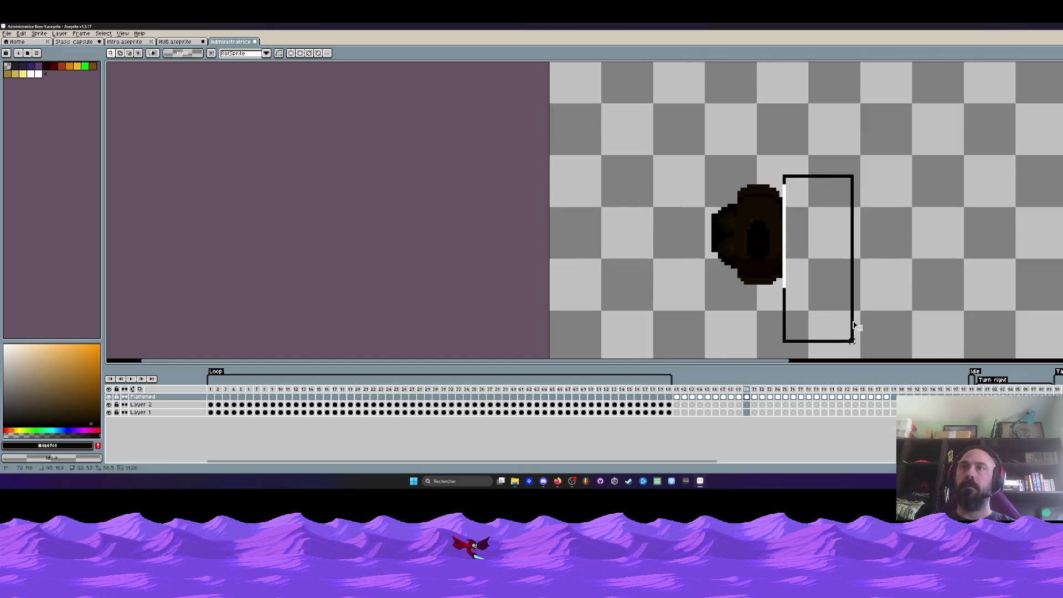
{"action": "key", "text": "Delete"}
{"action": "scroll", "coordinate": [841, 220], "scroll_direction": "down", "scroll_amount": 2}
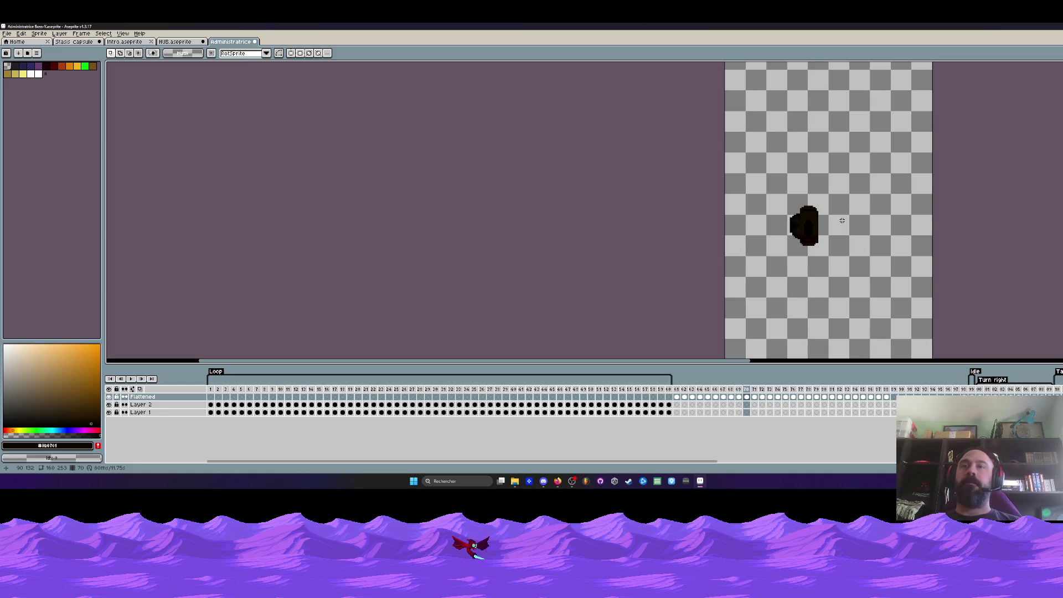
On frame 64, select the emblem's right half and nudge it one pixel left.
{"action": "left_click", "coordinate": [683, 389]}
{"action": "scroll", "coordinate": [757, 336], "scroll_direction": "right", "scroll_amount": 2}
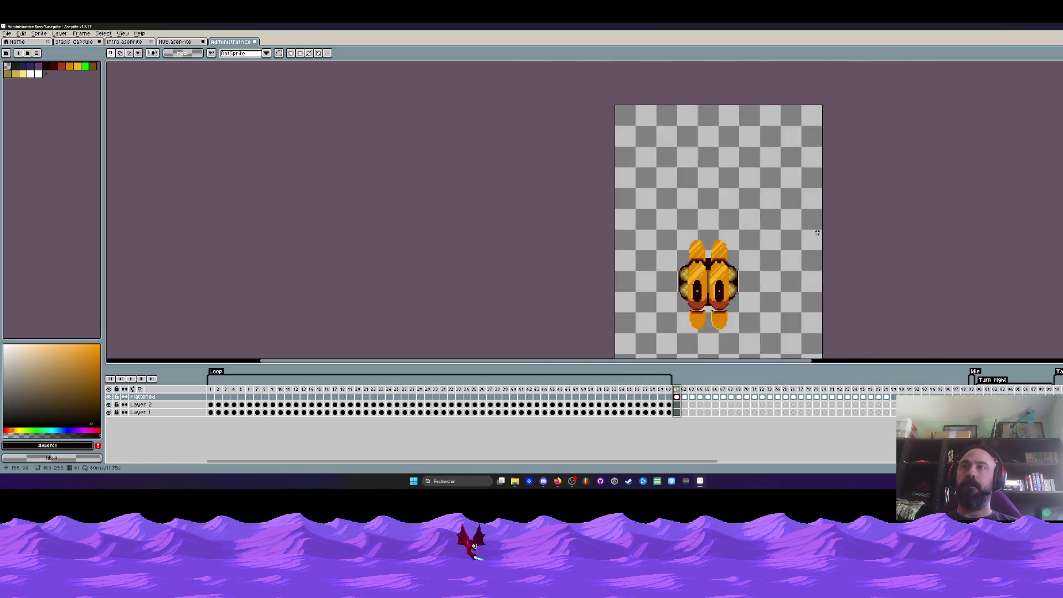
{"action": "scroll", "coordinate": [757, 336], "scroll_direction": "up", "scroll_amount": 1}
{"action": "scroll", "coordinate": [757, 336], "scroll_direction": "down", "scroll_amount": 1}
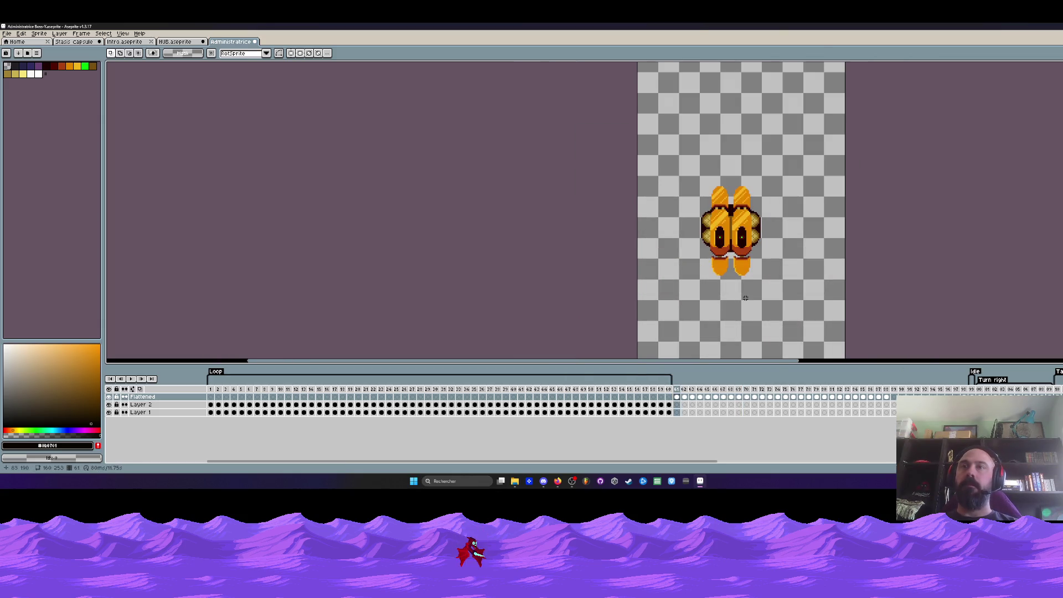
{"action": "scroll", "coordinate": [739, 275], "scroll_direction": "up", "scroll_amount": 1}
{"action": "key", "text": "Right"}
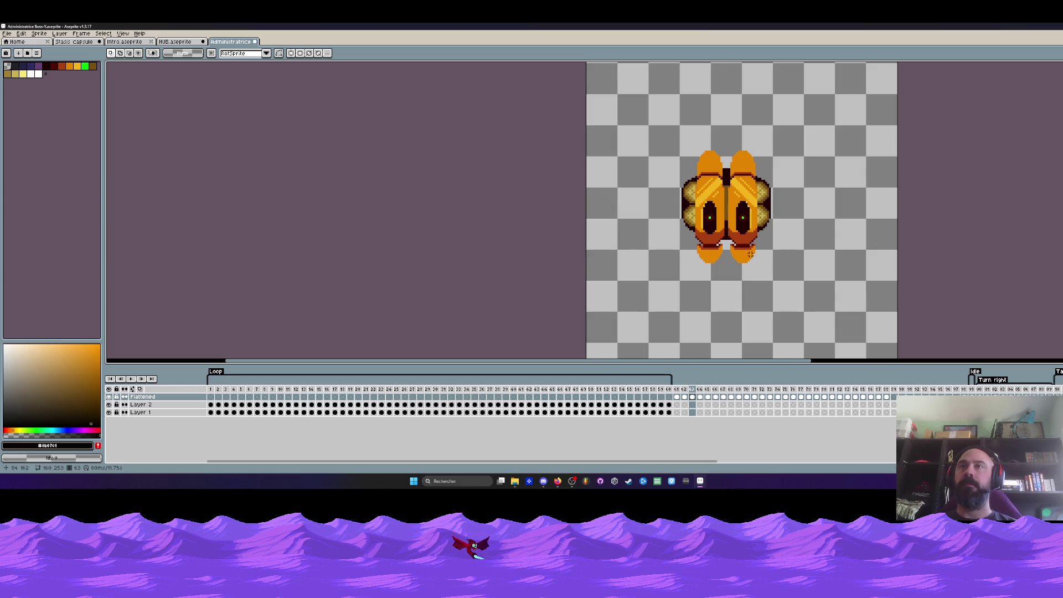
{"action": "scroll", "coordinate": [720, 210], "scroll_direction": "up", "scroll_amount": 1}
{"action": "scroll", "coordinate": [714, 199], "scroll_direction": "up", "scroll_amount": 1}
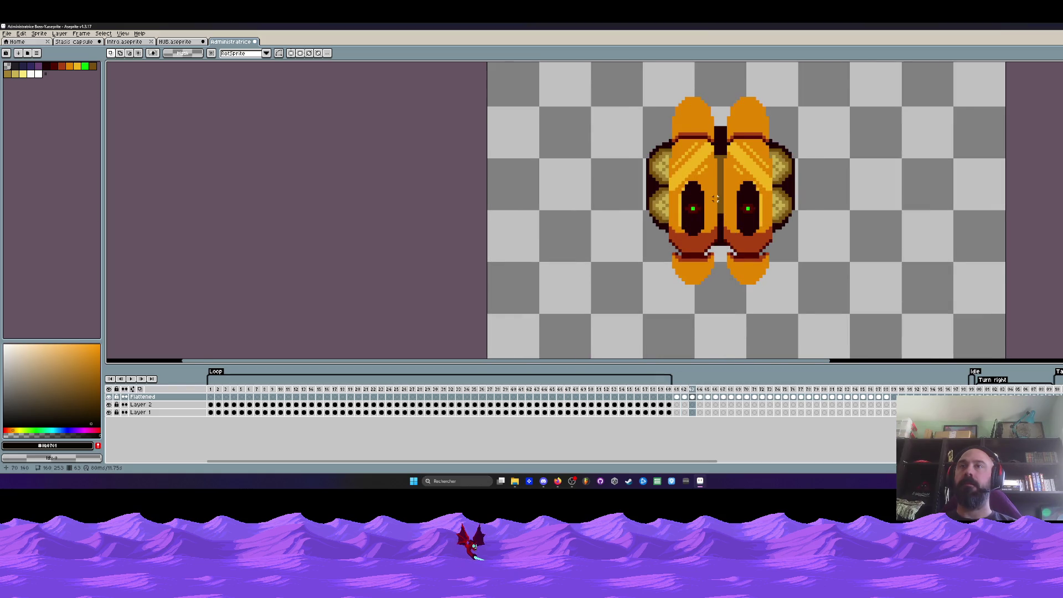
{"action": "scroll", "coordinate": [715, 200], "scroll_direction": "up", "scroll_amount": 1}
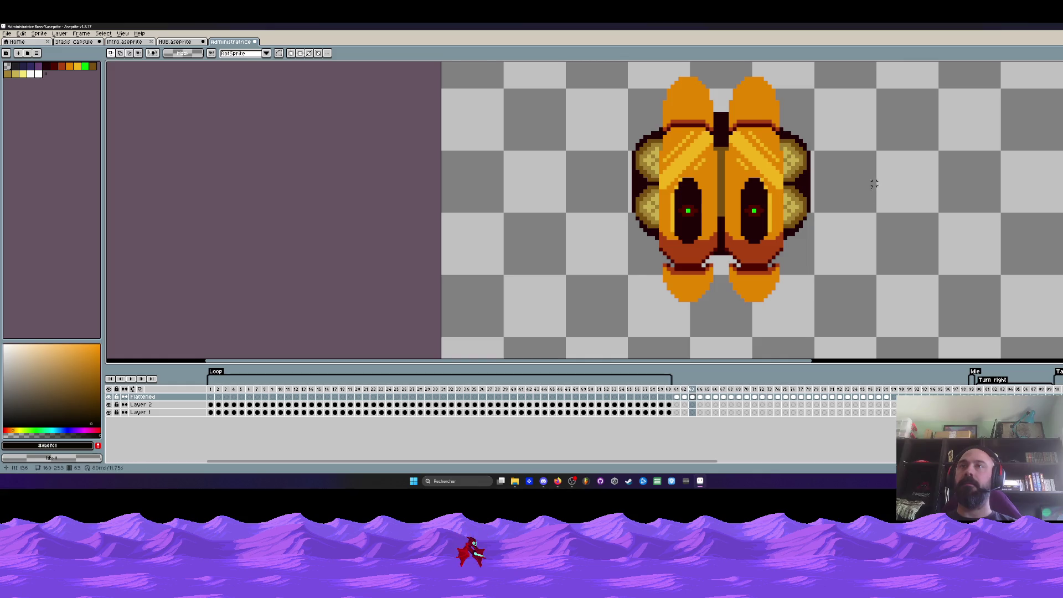
{"action": "key", "text": "Right"}
{"action": "left_click_drag", "start_coordinate": [724, 84], "coordinate": [889, 343]}
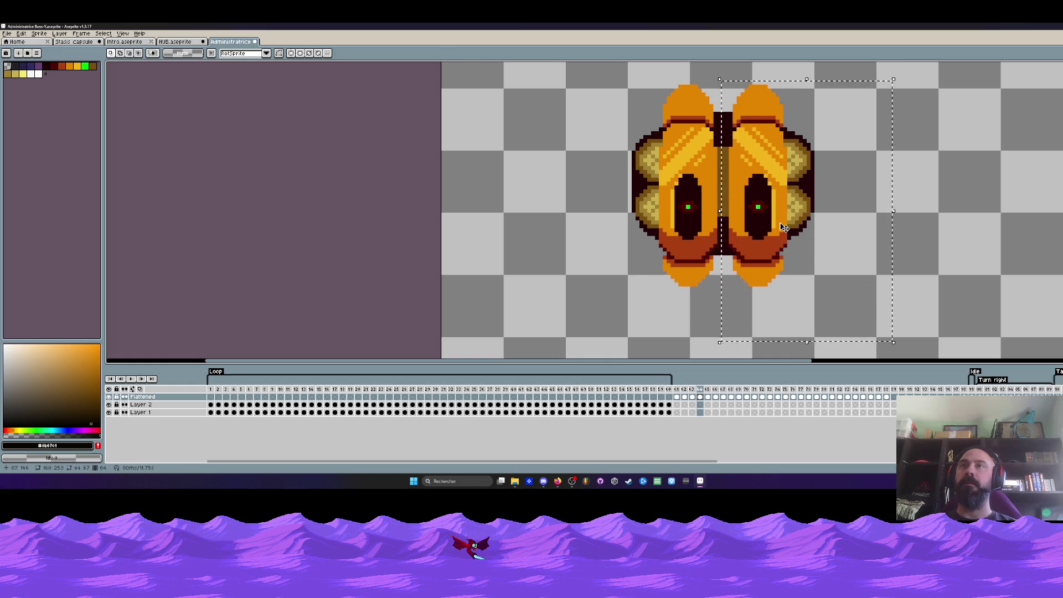
{"action": "key", "text": "Left"}
{"action": "key", "text": "Left"}
{"action": "key", "text": "Left"}
{"action": "key", "text": "Left"}
Erase the emblem's right half on frames 65, 66 and 67.
{"action": "key", "text": "Right"}
{"action": "key", "text": "Right"}
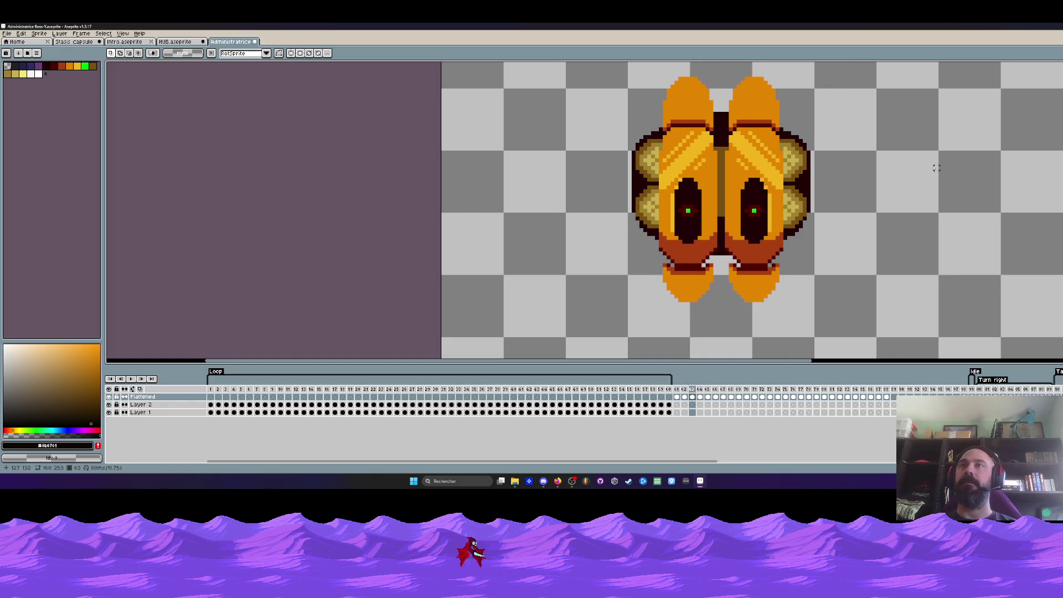
{"action": "key", "text": "Right"}
{"action": "key", "text": "Right"}
{"action": "scroll", "coordinate": [802, 128], "scroll_direction": "down", "scroll_amount": 1}
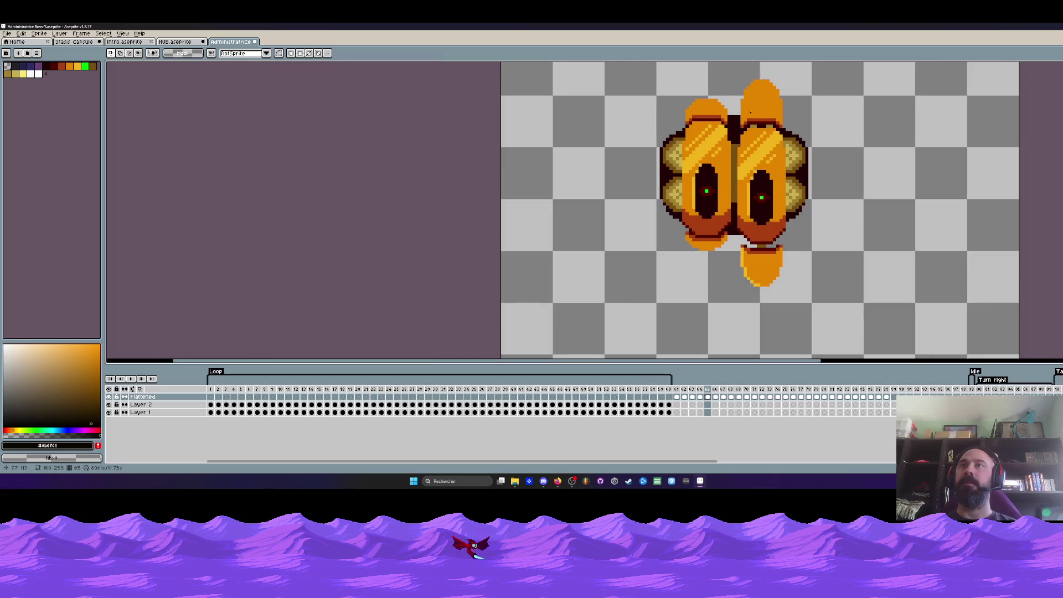
{"action": "left_click_drag", "start_coordinate": [755, 99], "coordinate": [861, 317]}
{"action": "key", "text": "Delete"}
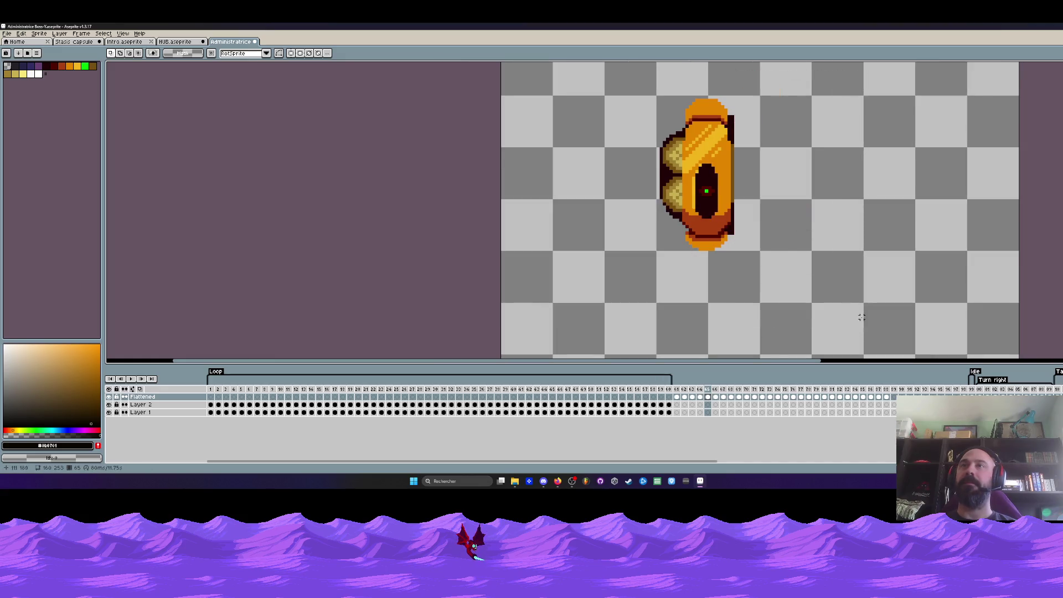
{"action": "key", "text": "Right"}
{"action": "left_click_drag", "start_coordinate": [739, 77], "coordinate": [812, 238]}
{"action": "key", "text": "Right"}
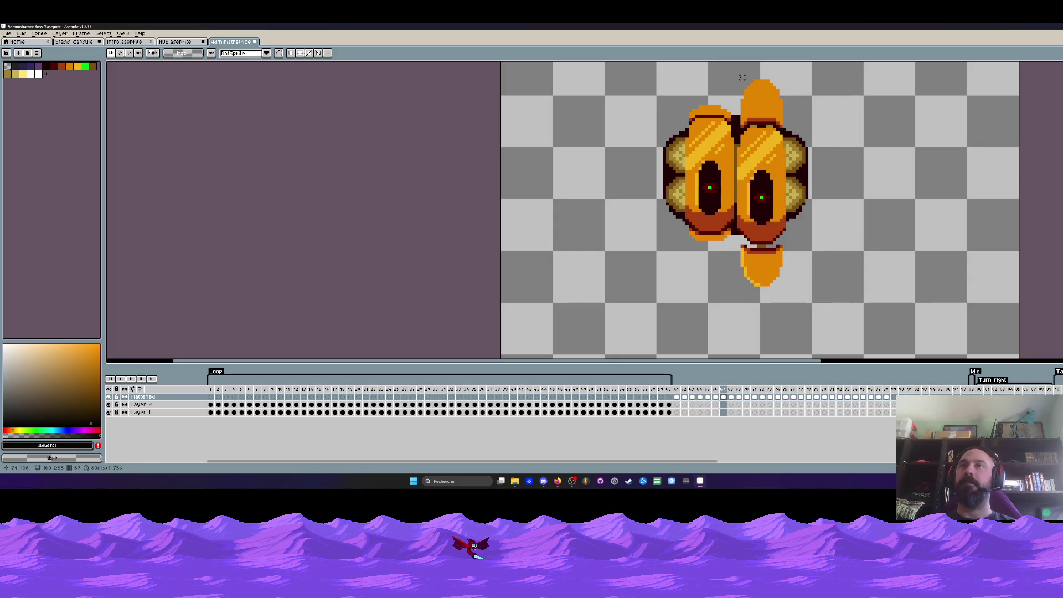
{"action": "left_click_drag", "start_coordinate": [740, 72], "coordinate": [860, 321]}
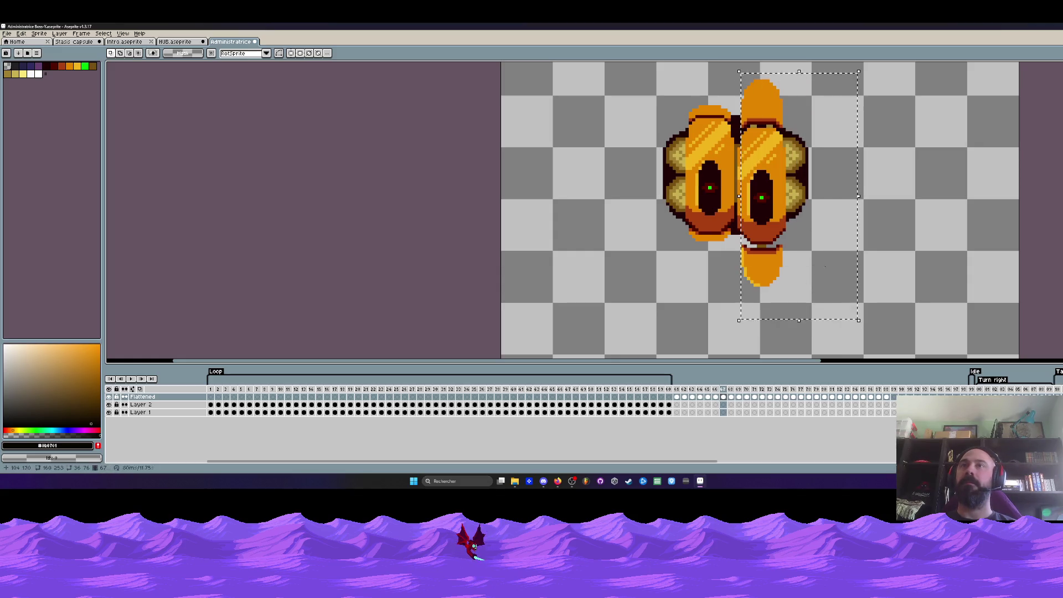
{"action": "key", "text": "Delete"}
{"action": "left_click_drag", "start_coordinate": [738, 100], "coordinate": [818, 283]}
{"action": "key", "text": "Delete"}
Step between frame 64 and the trimmed frames to compare against the full emblem.
{"action": "key", "text": "Left"}
{"action": "key", "text": "Right"}
{"action": "key", "text": "Right"}
{"action": "key", "text": "Right"}
{"action": "key", "text": "Left"}
{"action": "key", "text": "Right"}
{"action": "key", "text": "Right"}
{"action": "key", "text": "Left"}
{"action": "key", "text": "Left"}
{"action": "key", "text": "Left"}
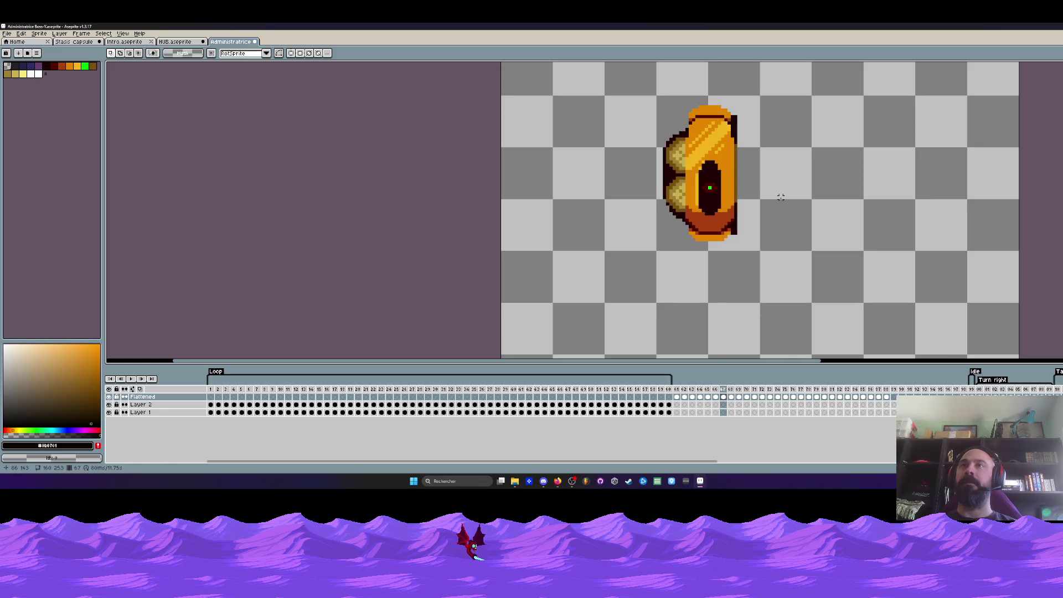
{"action": "key", "text": "Left"}
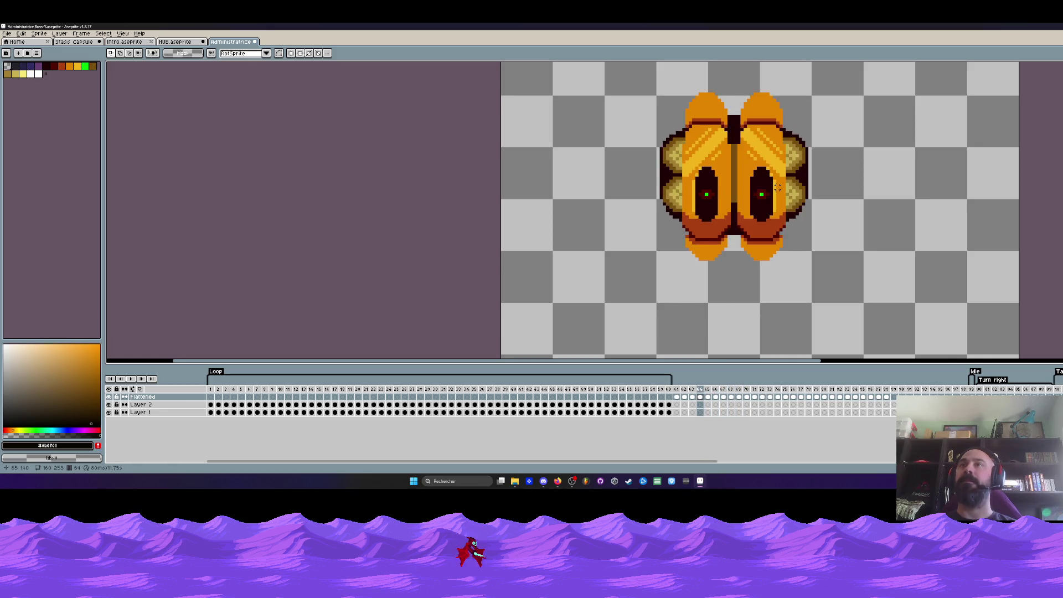
{"action": "key", "text": "Right"}
{"action": "key", "text": "Left"}
{"action": "key", "text": "Right"}
{"action": "key", "text": "Left"}
{"action": "key", "text": "Right"}
{"action": "key", "text": "Left"}
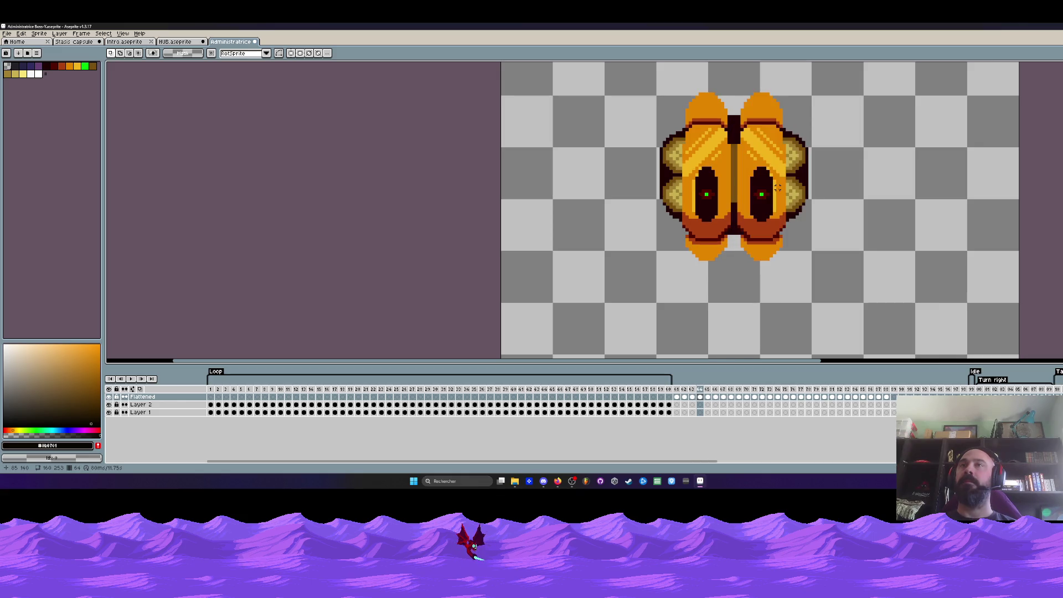
{"action": "key", "text": "Right"}
On frame 65, place a horizontally flipped copy of the left half on the right.
{"action": "left_click_drag", "start_coordinate": [646, 88], "coordinate": [790, 284]}
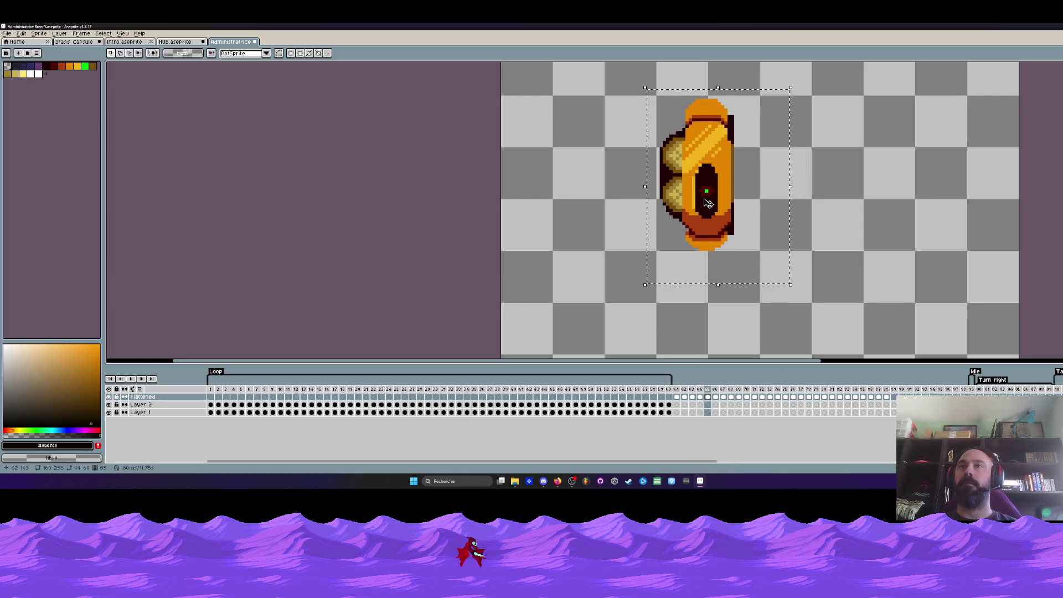
{"action": "key", "text": "ctrl+c"}
{"action": "key", "text": "ctrl+v"}
{"action": "key", "text": "shift+h"}
{"action": "mouse_move", "coordinate": [762, 202]}
{"action": "left_mouse_down"}
{"action": "mouse_move", "coordinate": [799, 202]}
{"action": "mouse_move", "coordinate": [790, 195]}
{"action": "left_mouse_up"}
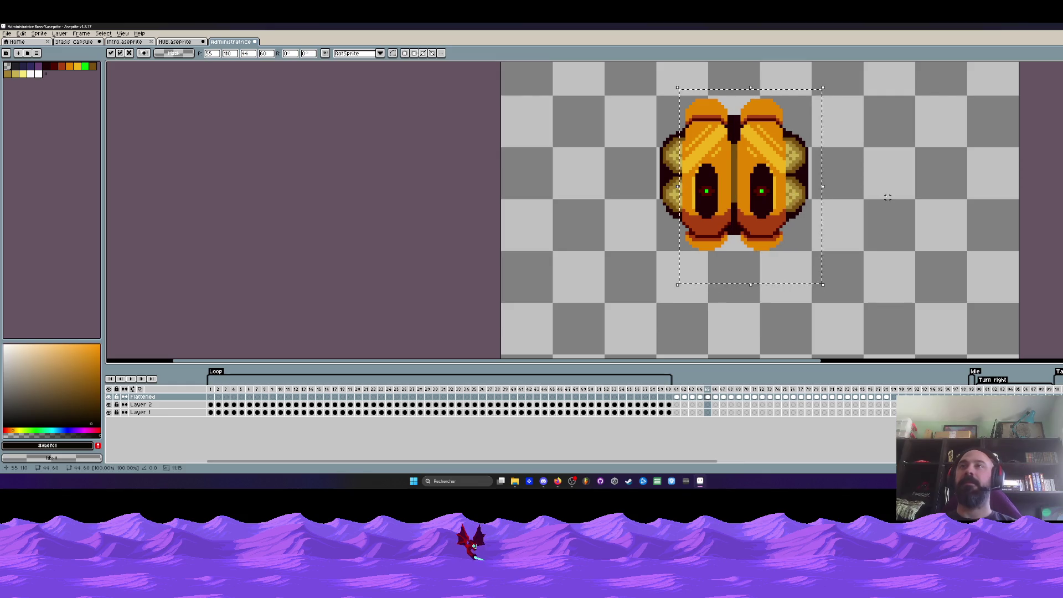
{"action": "key", "text": "Return"}
{"action": "key", "text": "Right"}
{"action": "key", "text": "Right"}
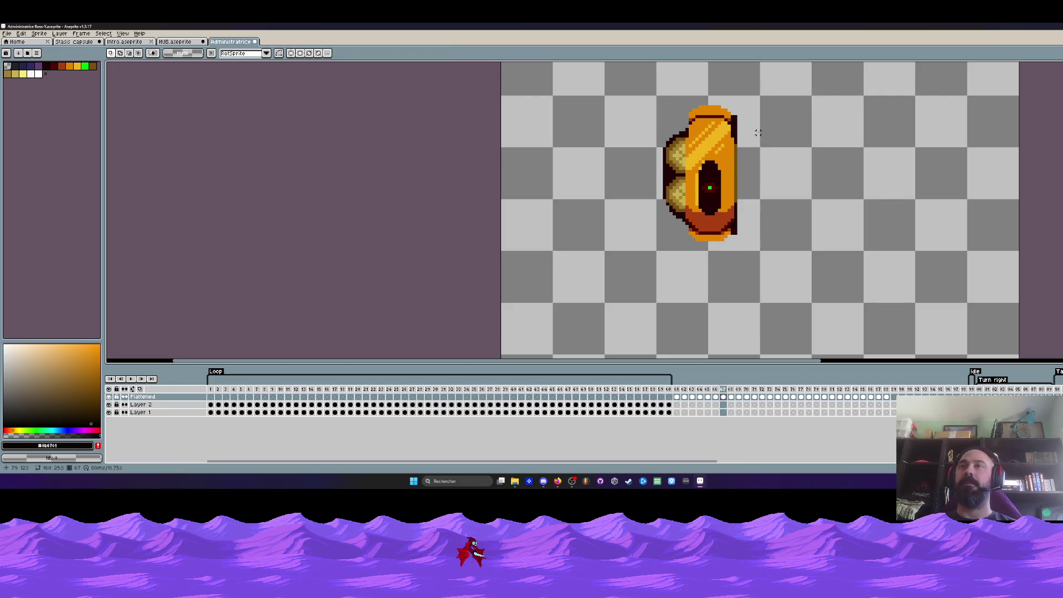
{"action": "key", "text": "Left"}
On frame 66, place a horizontally flipped copy of the left half on the right.
{"action": "left_click_drag", "start_coordinate": [623, 84], "coordinate": [803, 287]}
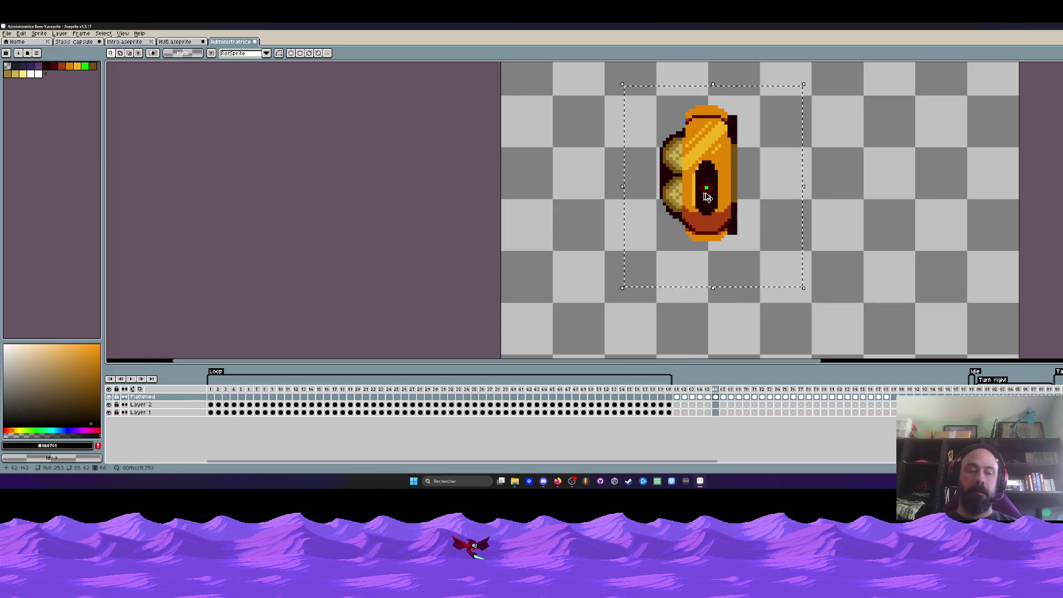
{"action": "key", "text": "ctrl+c"}
{"action": "key", "text": "ctrl+v"}
{"action": "key", "text": "shift+h"}
{"action": "left_click_drag", "start_coordinate": [729, 191], "coordinate": [780, 191]}
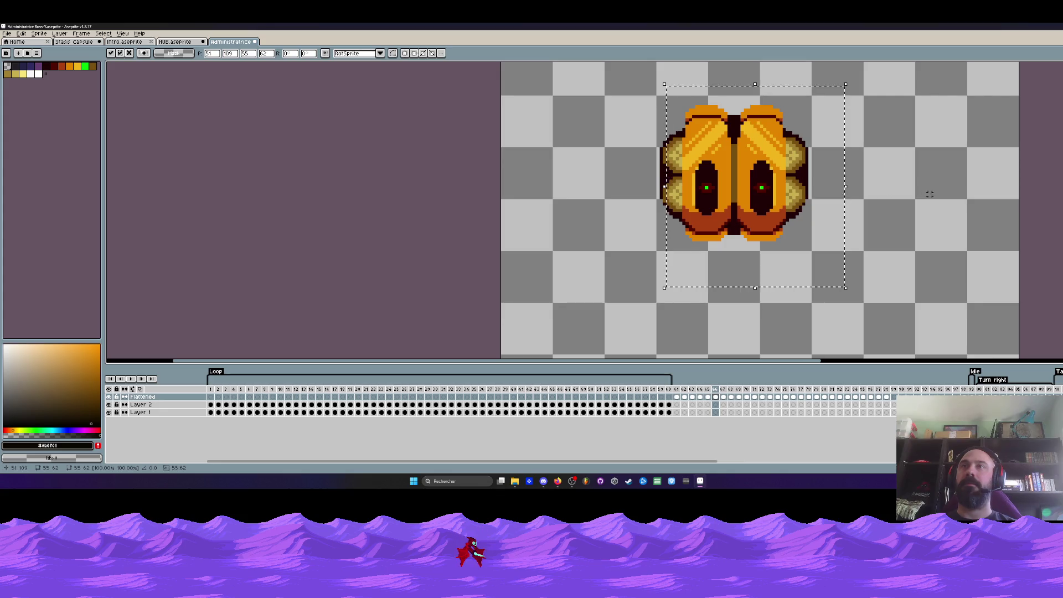
{"action": "key", "text": "Return"}
{"action": "key", "text": "Left"}
{"action": "key", "text": "Left"}
{"action": "key", "text": "Right"}
{"action": "key", "text": "Right"}
{"action": "key", "text": "Right"}
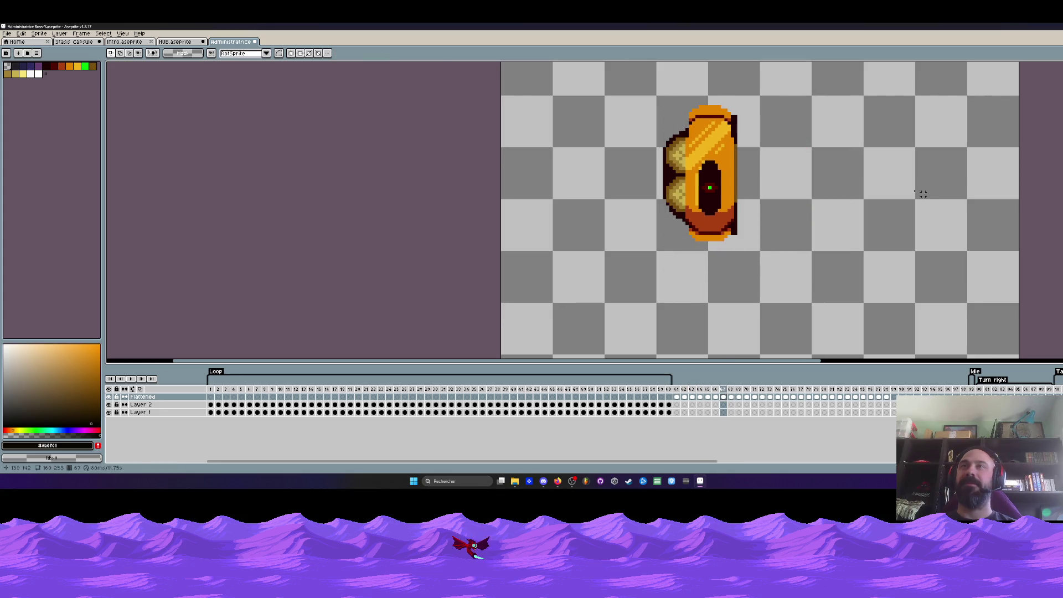
On frame 67, place a horizontally flipped copy of the left half on the right.
{"action": "left_click_drag", "start_coordinate": [635, 95], "coordinate": [787, 285]}
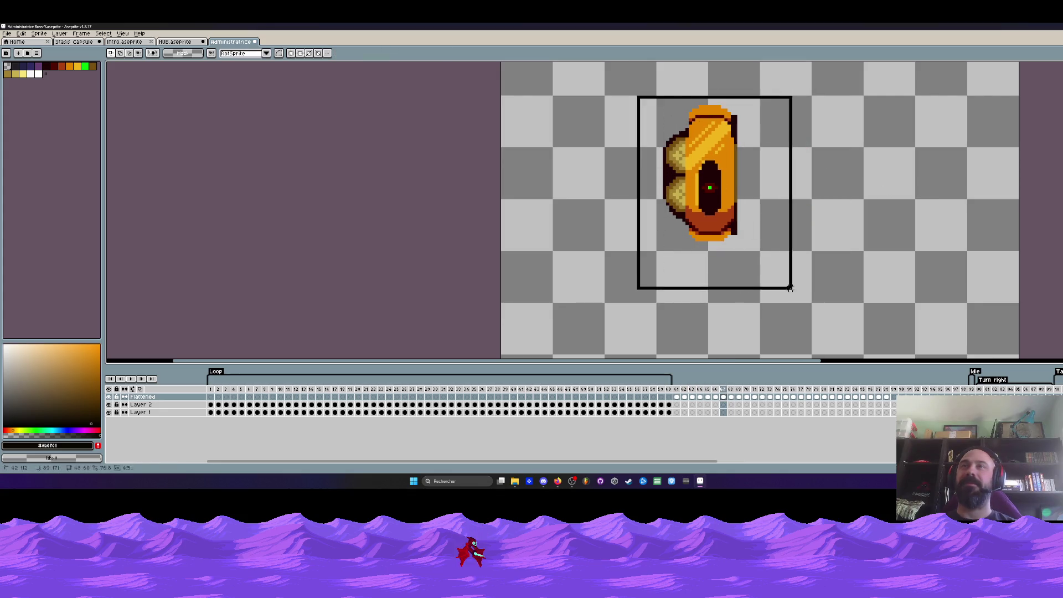
{"action": "left_click", "coordinate": [713, 192]}
{"action": "key", "text": "ctrl+c"}
{"action": "key", "text": "ctrl+v"}
{"action": "key", "text": "shift+h"}
{"action": "left_click_drag", "start_coordinate": [713, 192], "coordinate": [788, 189]}
{"action": "left_click", "coordinate": [900, 172]}
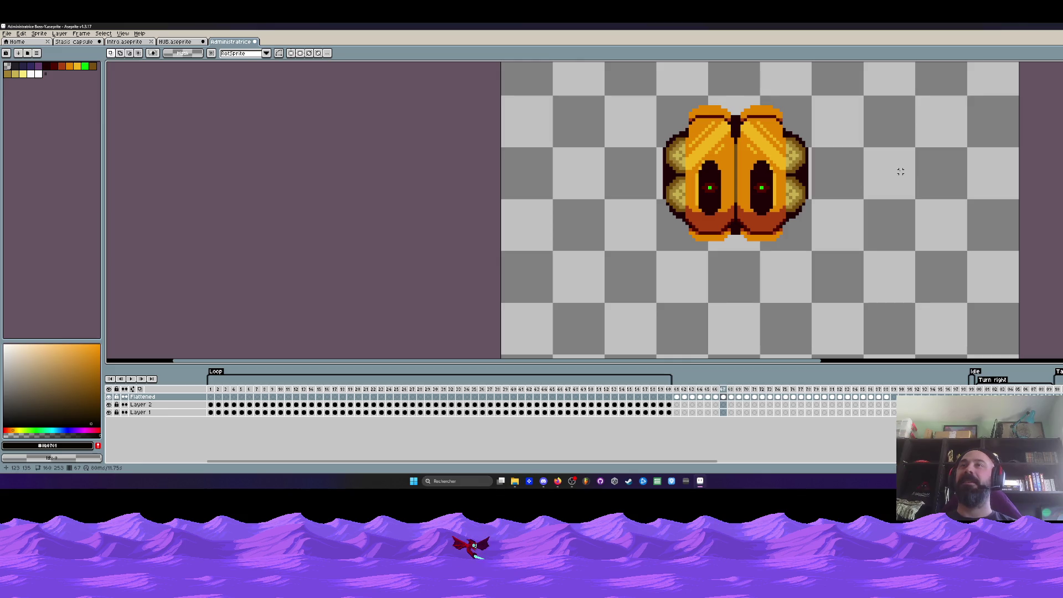
{"action": "key", "text": "Return"}
{"action": "key", "text": "Return"}
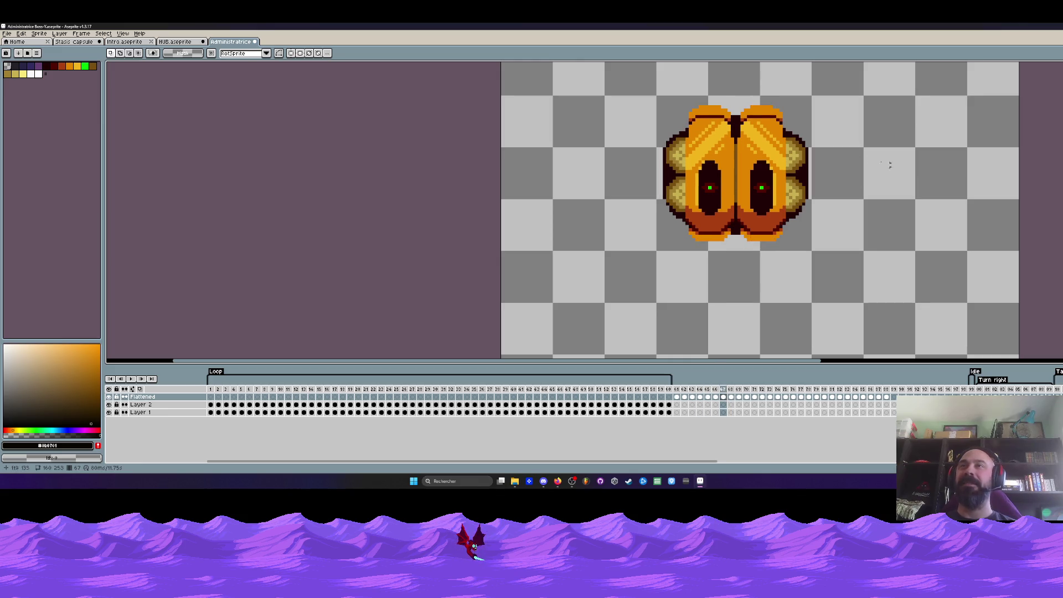
Shift the emblem's top centre one pixel left and preview the animation.
{"action": "scroll", "coordinate": [764, 131], "scroll_direction": "up", "scroll_amount": 1}
{"action": "mouse_move", "coordinate": [722, 87]}
{"action": "left_mouse_down"}
{"action": "mouse_move", "coordinate": [776, 155]}
{"action": "mouse_move", "coordinate": [745, 94]}
{"action": "mouse_move", "coordinate": [814, 185]}
{"action": "mouse_move", "coordinate": [869, 306]}
{"action": "left_mouse_up"}
{"action": "key", "text": "Left"}
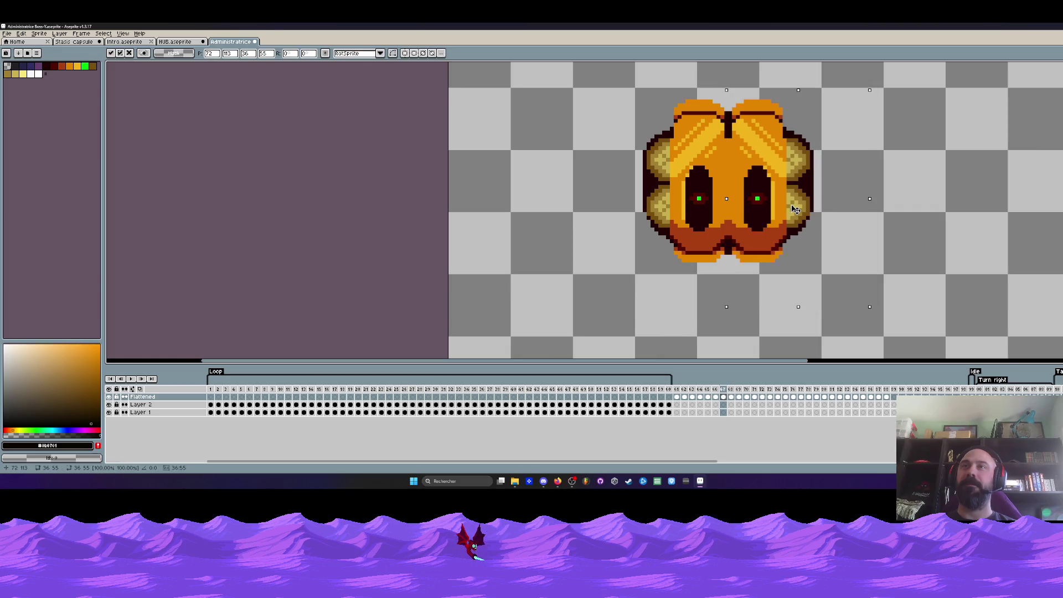
{"action": "key", "text": "ctrl+d"}
{"action": "key", "text": "Return"}
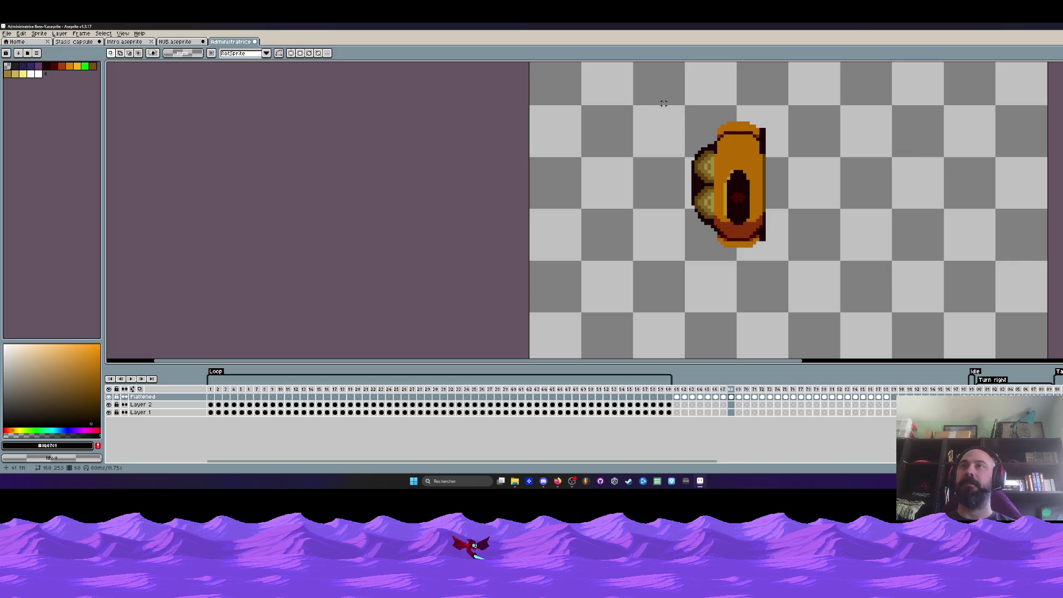
{"action": "left_click_drag", "start_coordinate": [667, 101], "coordinate": [798, 278]}
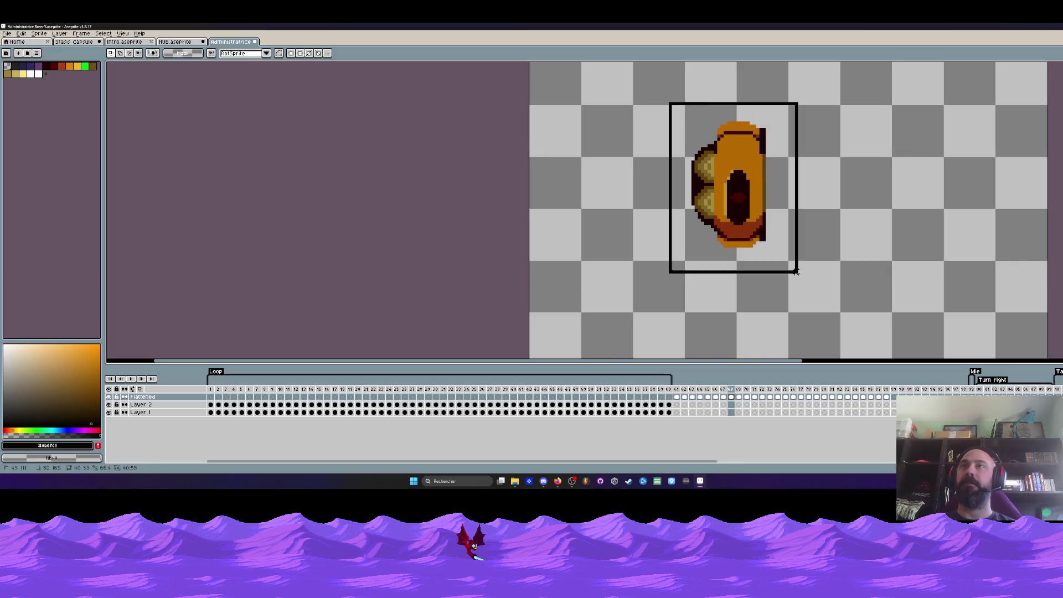
{"action": "key", "text": "ctrl+f"}
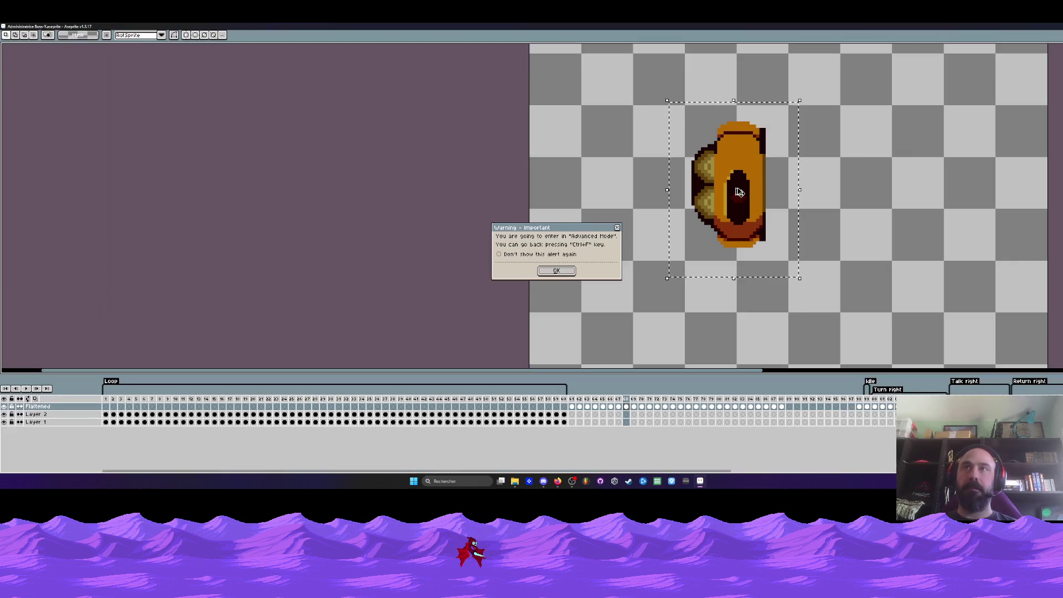
{"action": "left_click", "coordinate": [617, 228]}
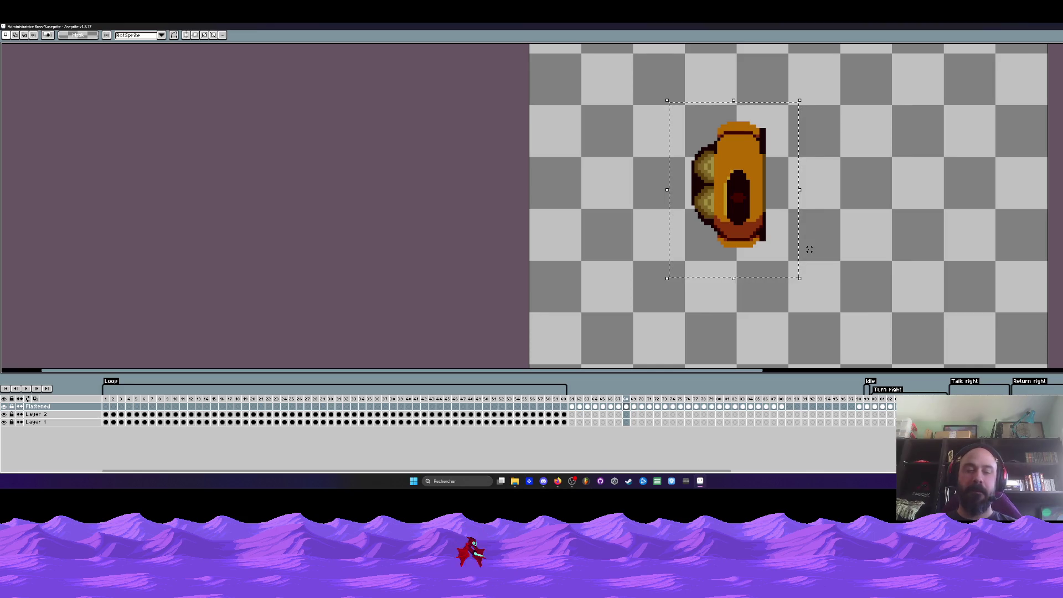
{"action": "key", "text": "Delete"}
{"action": "key", "text": "ctrl+z"}
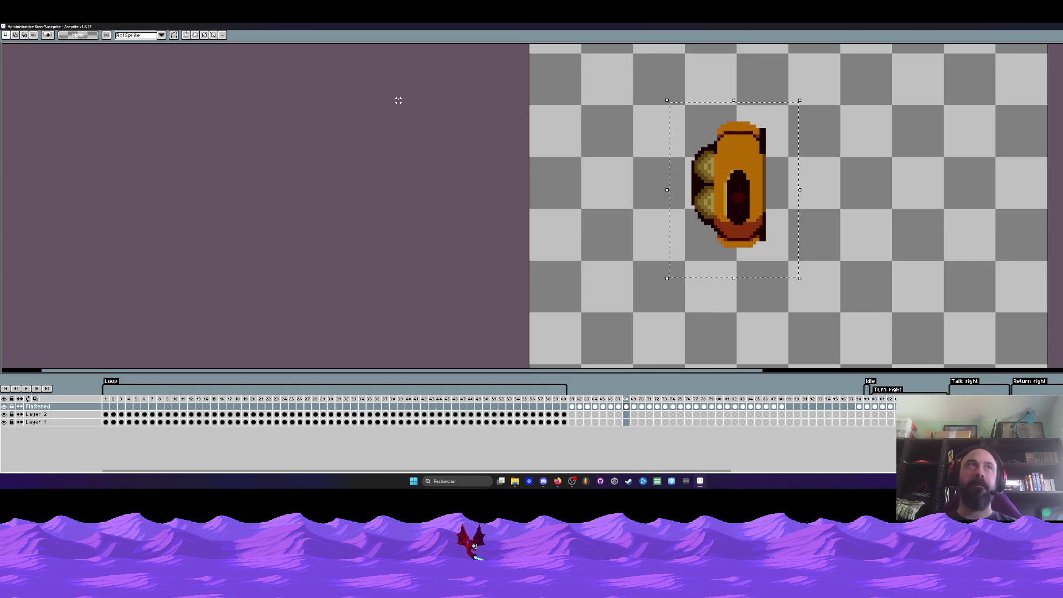
{"action": "left_click", "coordinate": [952, 86]}
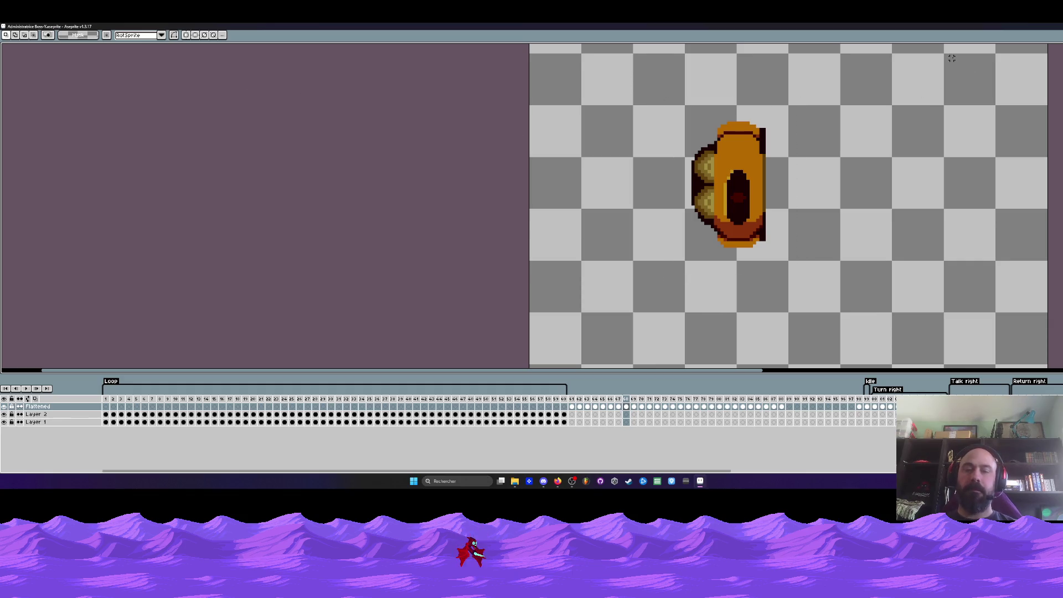
{"action": "key", "text": "F11"}
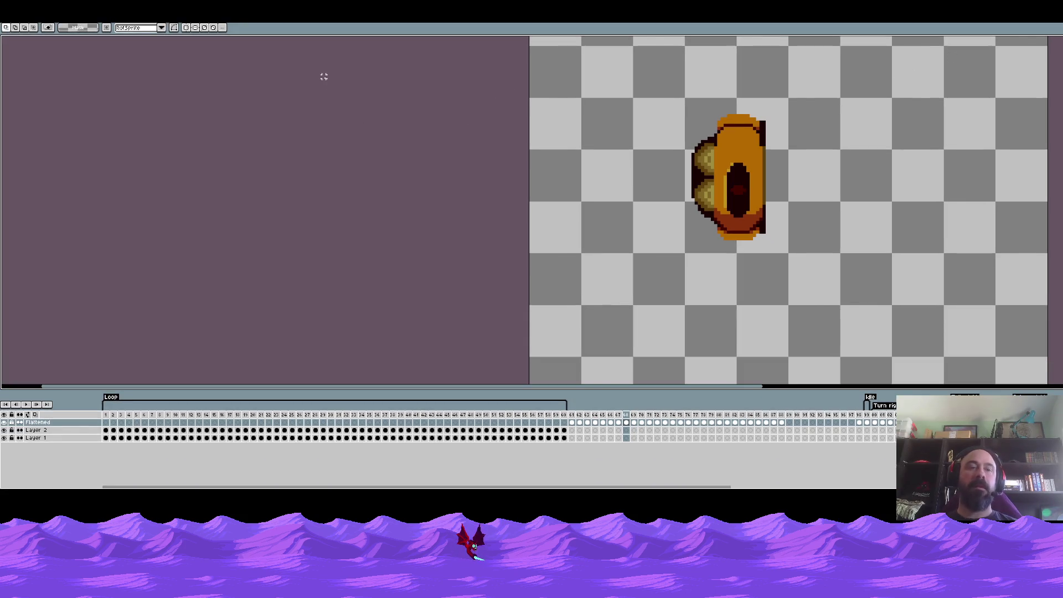
{"action": "key", "text": "ctrl+f"}
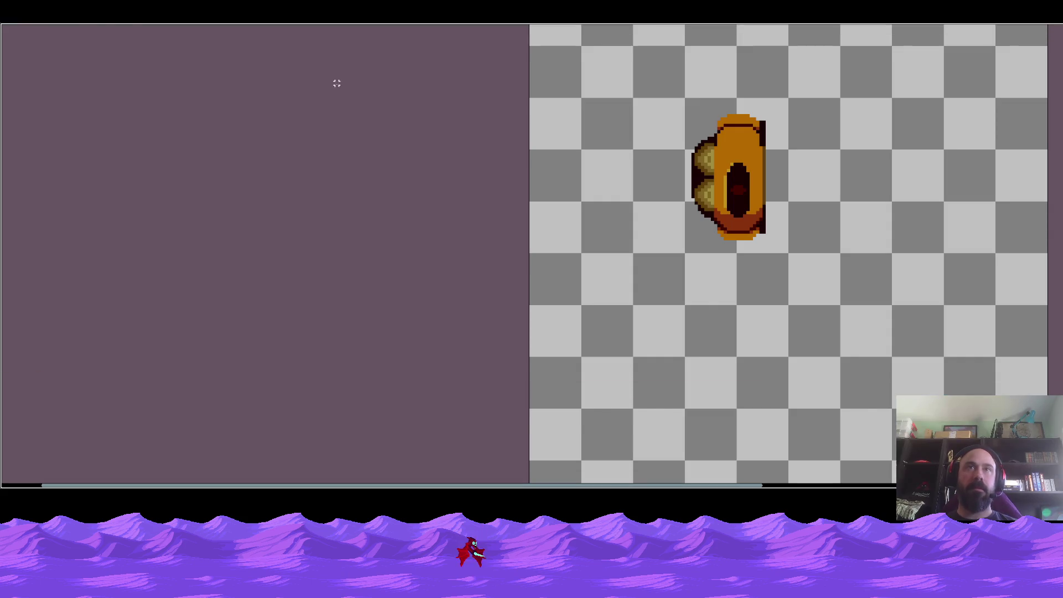
{"action": "key", "text": "Left"}
{"action": "key", "text": "Left"}
{"action": "scroll", "coordinate": [757, 236], "scroll_direction": "down", "scroll_amount": 1}
{"action": "key", "text": "Right"}
{"action": "key", "text": "Right"}
{"action": "key", "text": "Left"}
{"action": "key", "text": "Left"}
{"action": "key", "text": "Right"}
{"action": "key", "text": "Right"}
{"action": "scroll", "coordinate": [792, 172], "scroll_direction": "up", "scroll_amount": 1}
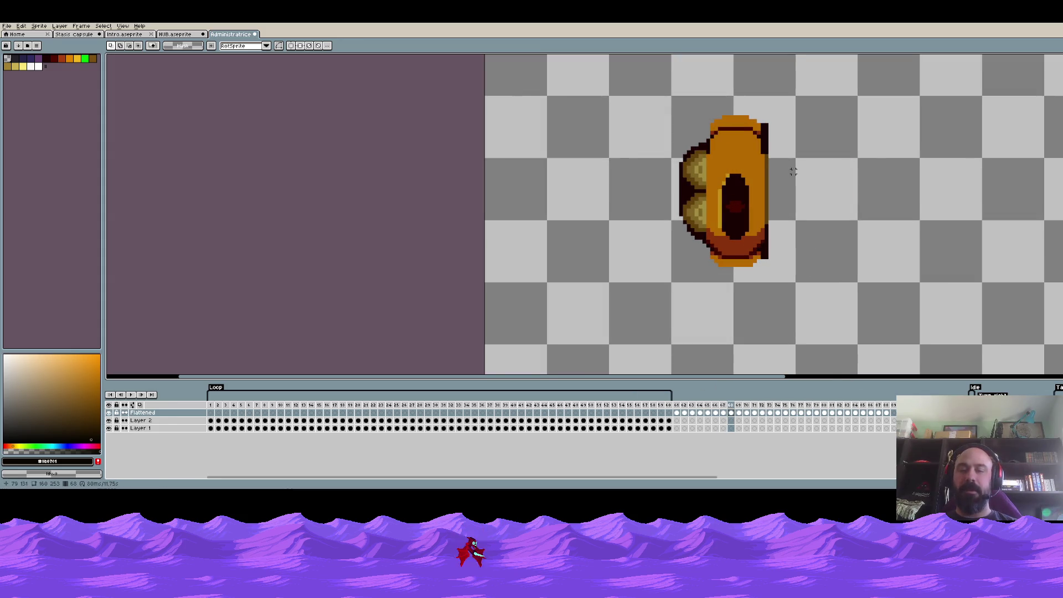
Erase the dark right column and place a flipped copy of the remaining half beside it.
{"action": "scroll", "coordinate": [783, 149], "scroll_direction": "up", "scroll_amount": 1}
{"action": "left_click_drag", "start_coordinate": [758, 111], "coordinate": [859, 323]}
{"action": "key", "text": "Delete"}
{"action": "left_click_drag", "start_coordinate": [596, 78], "coordinate": [852, 349]}
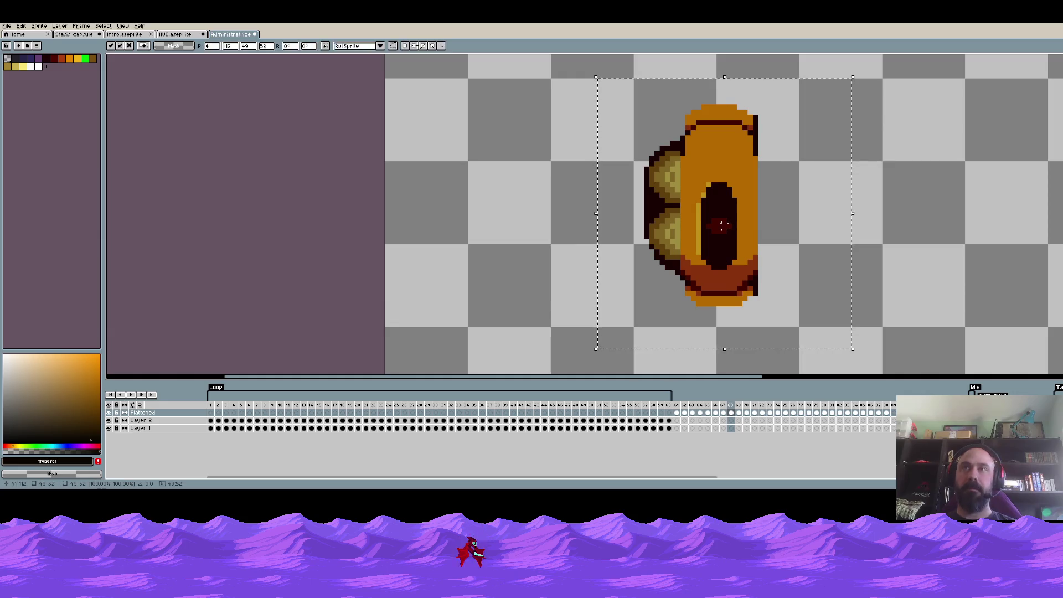
{"action": "left_click_drag", "start_coordinate": [724, 224], "coordinate": [802, 221]}
{"action": "key", "text": "shift+h"}
{"action": "key", "text": "Return"}
On frame 69, paste the half, flip it horizontally and set it right beside the original.
{"action": "scroll", "coordinate": [801, 222], "scroll_direction": "down", "scroll_amount": 2}
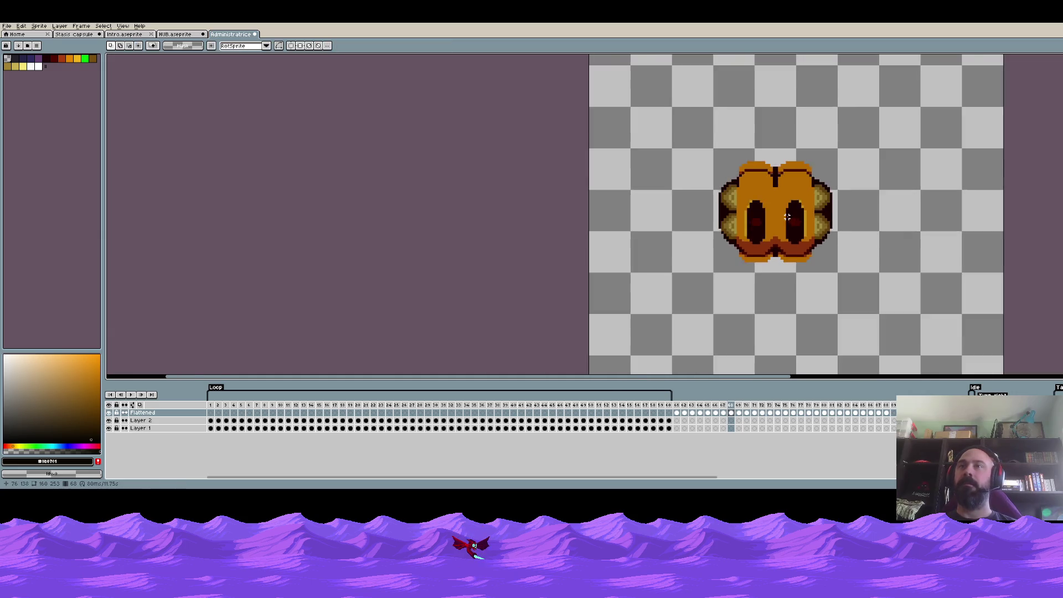
{"action": "scroll", "coordinate": [819, 218], "scroll_direction": "down", "scroll_amount": 2}
{"action": "key", "text": "Left"}
{"action": "key", "text": "Right"}
{"action": "key", "text": "Right"}
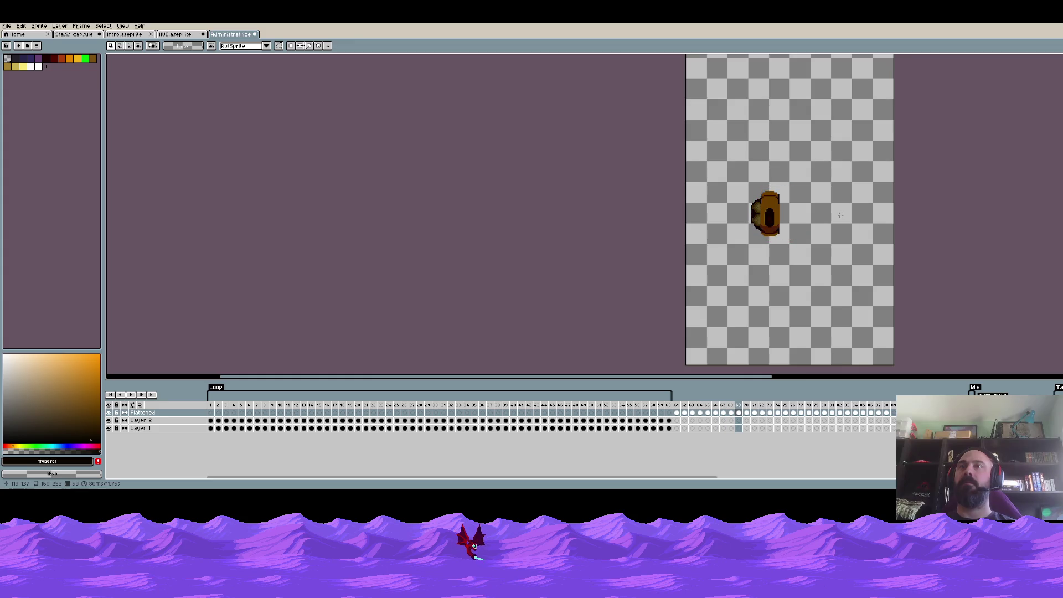
{"action": "scroll", "coordinate": [790, 209], "scroll_direction": "up", "scroll_amount": 1}
{"action": "key", "text": "ctrl+v"}
{"action": "scroll", "coordinate": [759, 225], "scroll_direction": "up", "scroll_amount": 1}
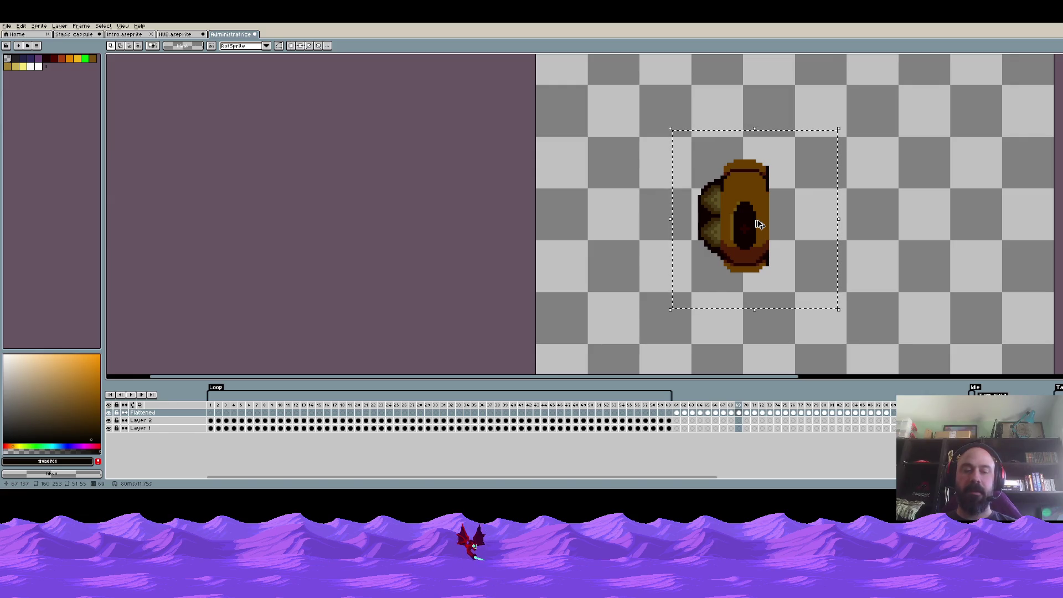
{"action": "left_click", "coordinate": [759, 224]}
{"action": "key", "text": "shift+h"}
{"action": "left_click_drag", "start_coordinate": [759, 224], "coordinate": [786, 225]}
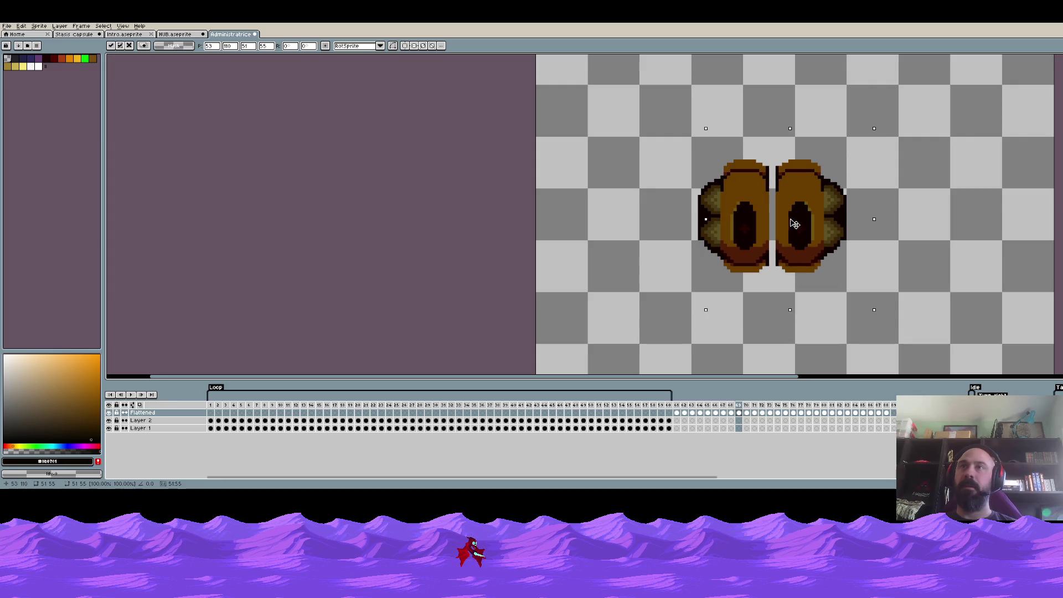
{"action": "key", "text": "Return"}
{"action": "scroll", "coordinate": [786, 224], "scroll_direction": "down", "scroll_amount": 2}
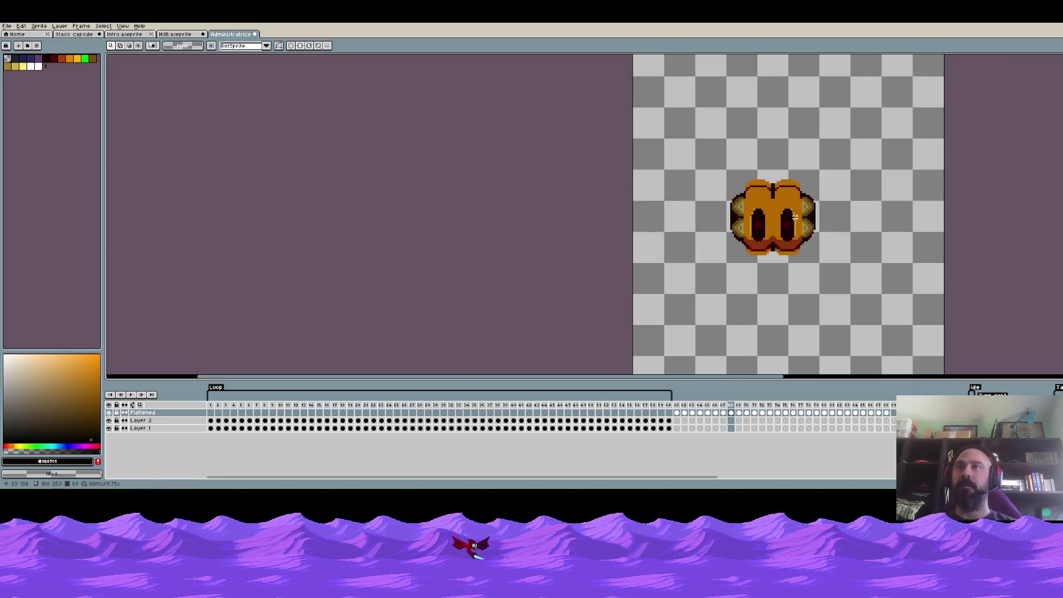
{"action": "key", "text": "Right"}
{"action": "scroll", "coordinate": [764, 221], "scroll_direction": "up", "scroll_amount": 2}
{"action": "left_click_drag", "start_coordinate": [674, 158], "coordinate": [851, 331]}
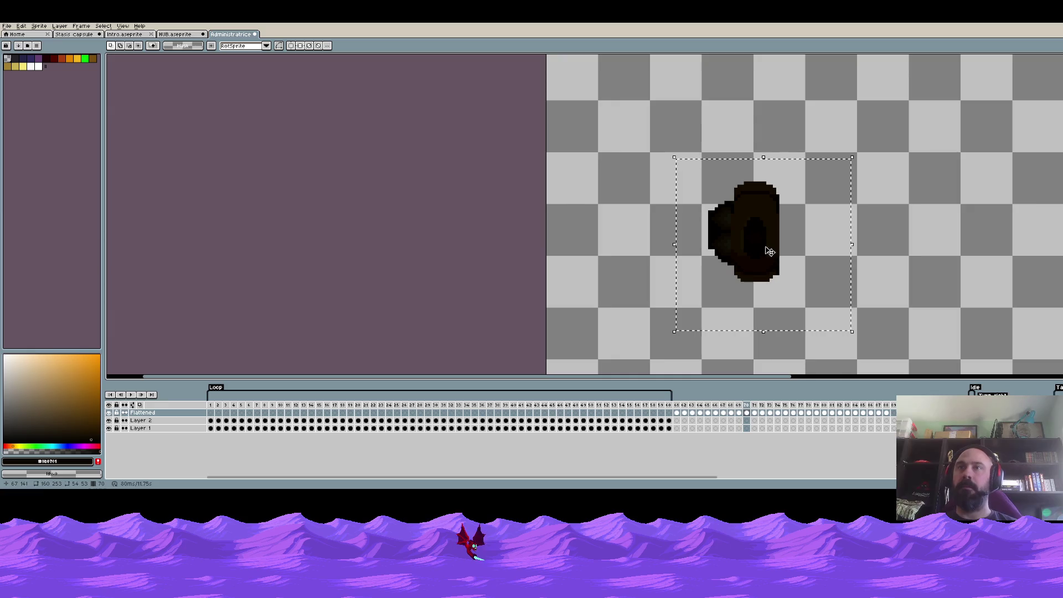
On frame 70, place a mirrored copy of the dark half beside the original.
{"action": "key", "text": "ctrl+c"}
{"action": "key", "text": "ctrl+v"}
{"action": "key", "text": "shift+h"}
{"action": "left_click_drag", "start_coordinate": [747, 232], "coordinate": [811, 232]}
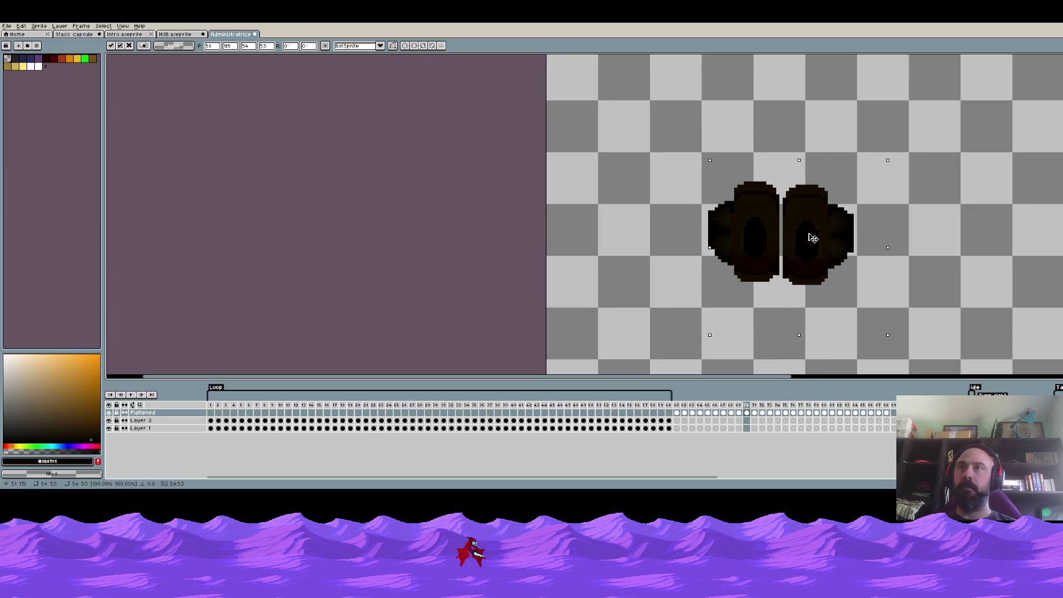
{"action": "key", "text": "Return"}
{"action": "scroll", "coordinate": [824, 228], "scroll_direction": "down", "scroll_amount": 2}
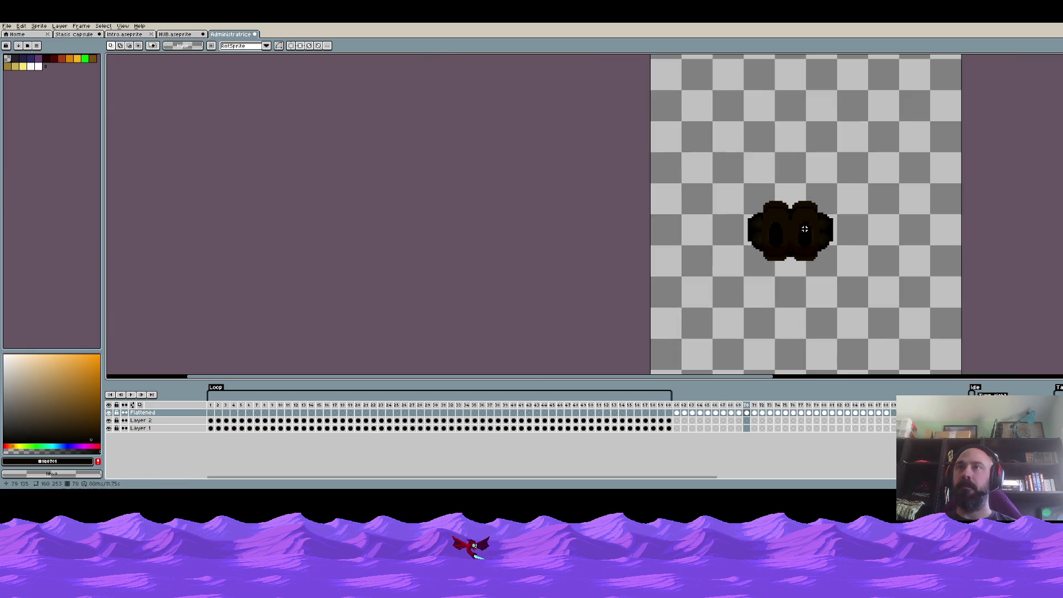
Clear the Flattened layer cels in frames 72–88.
{"action": "key", "text": "Right"}
{"action": "key", "text": "Left"}
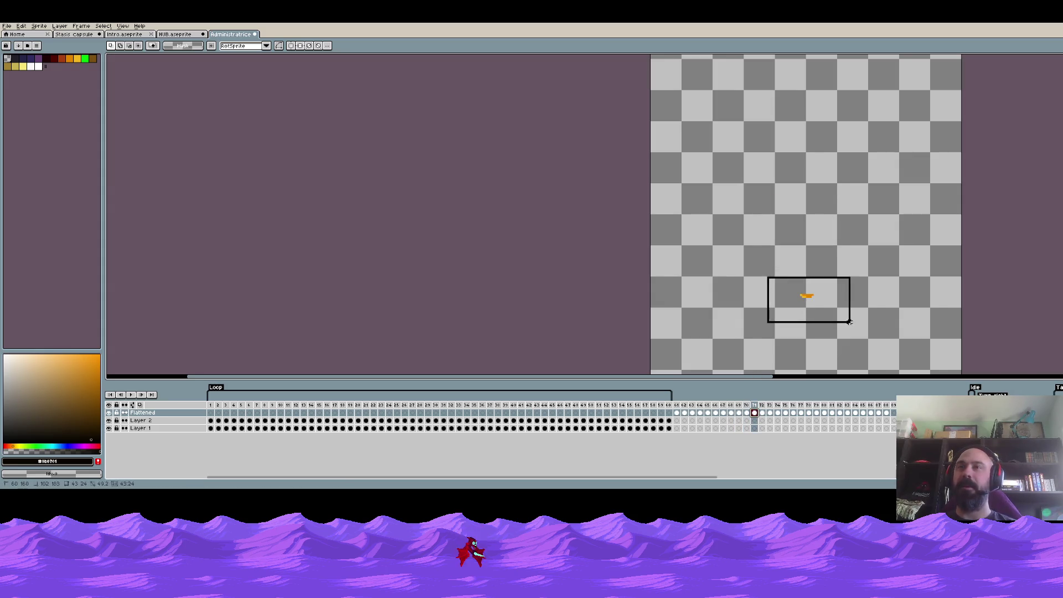
{"action": "left_click_drag", "start_coordinate": [762, 414], "coordinate": [888, 416]}
{"action": "key", "text": "Delete"}
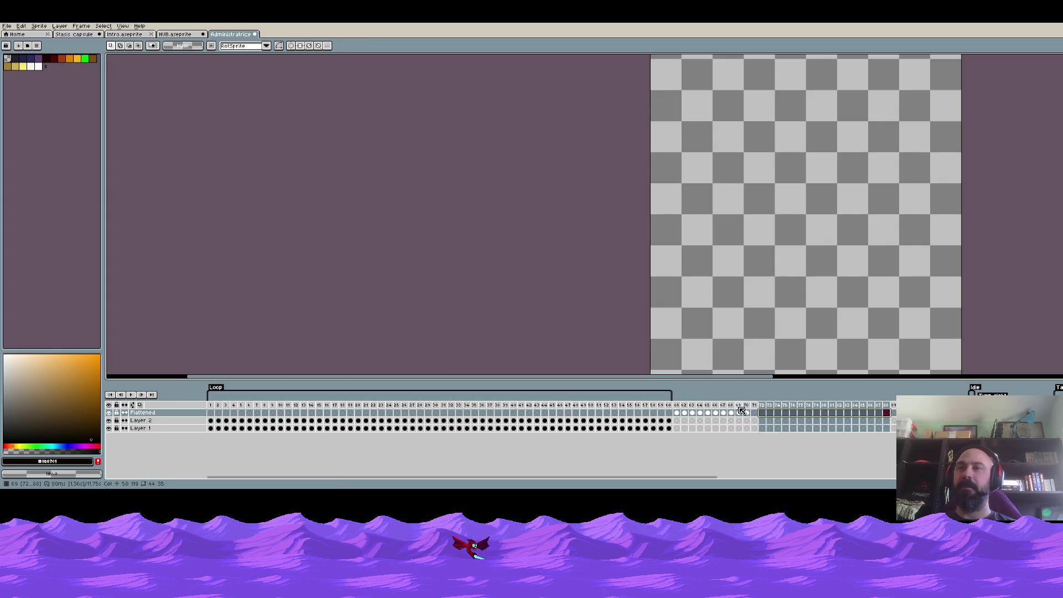
Copy the full dark emblem from frame 70 and paste it into frame 71.
{"action": "left_click", "coordinate": [746, 413]}
{"action": "left_click_drag", "start_coordinate": [736, 172], "coordinate": [875, 295]}
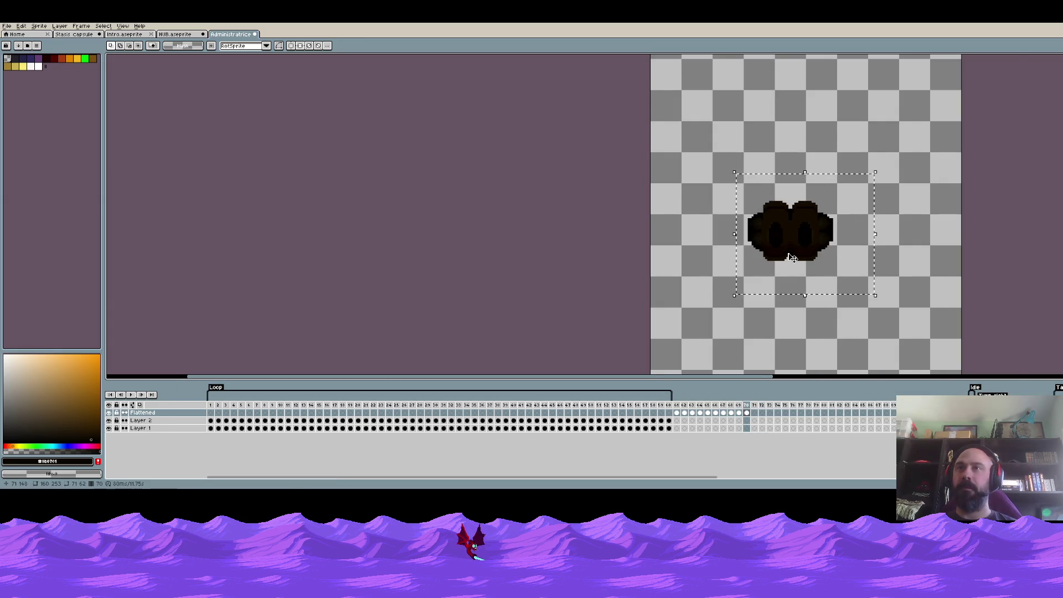
{"action": "scroll", "coordinate": [786, 255], "scroll_direction": "up", "scroll_amount": 1}
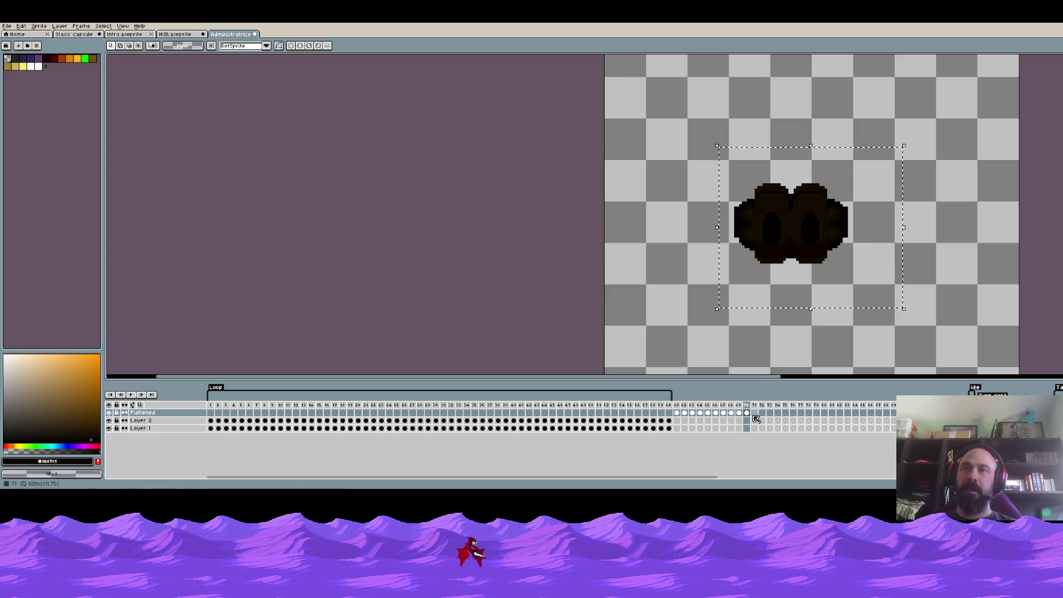
{"action": "key", "text": "Right"}
{"action": "key", "text": "ctrl+v"}
{"action": "key", "text": "Return"}
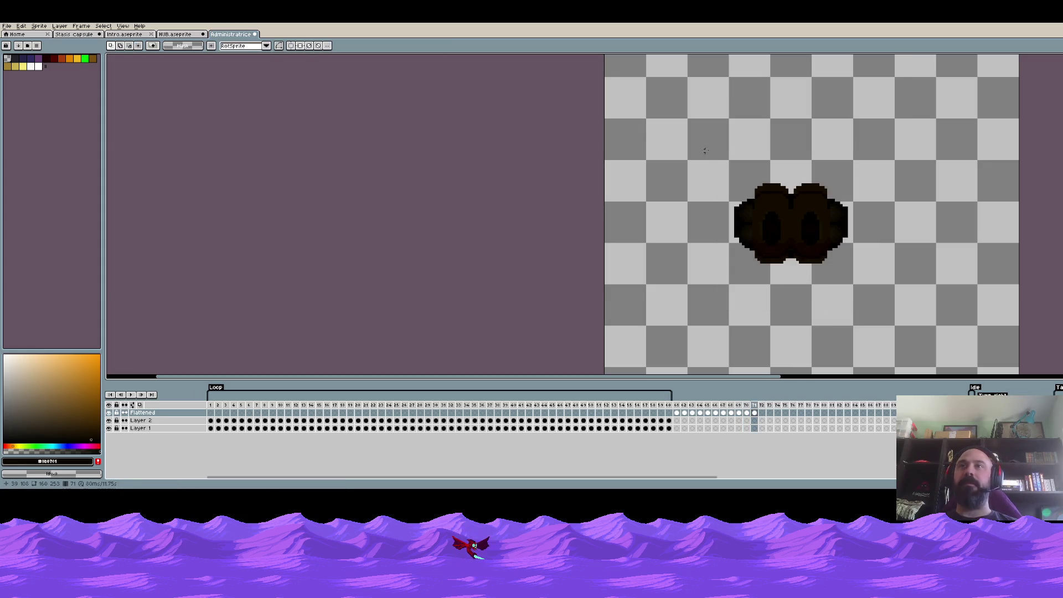
{"action": "left_click", "coordinate": [22, 26]}
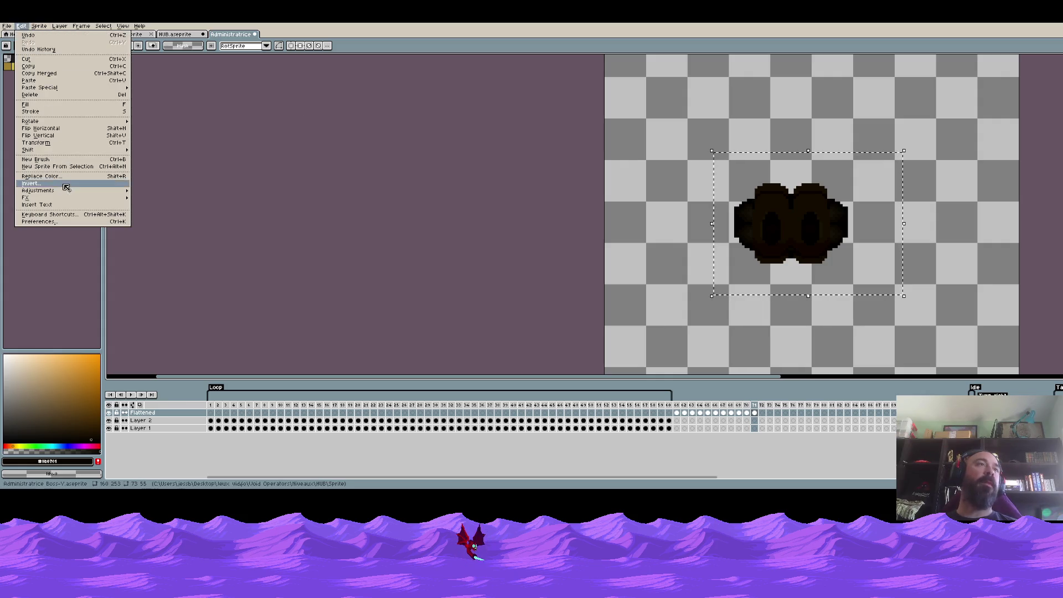
Turn the frame 71 emblem solid black with Brightness set to -100.
{"action": "mouse_move", "coordinate": [37, 191]}
{"action": "left_click", "coordinate": [157, 192]}
{"action": "left_click_drag", "start_coordinate": [105, 179], "coordinate": [59, 173]}
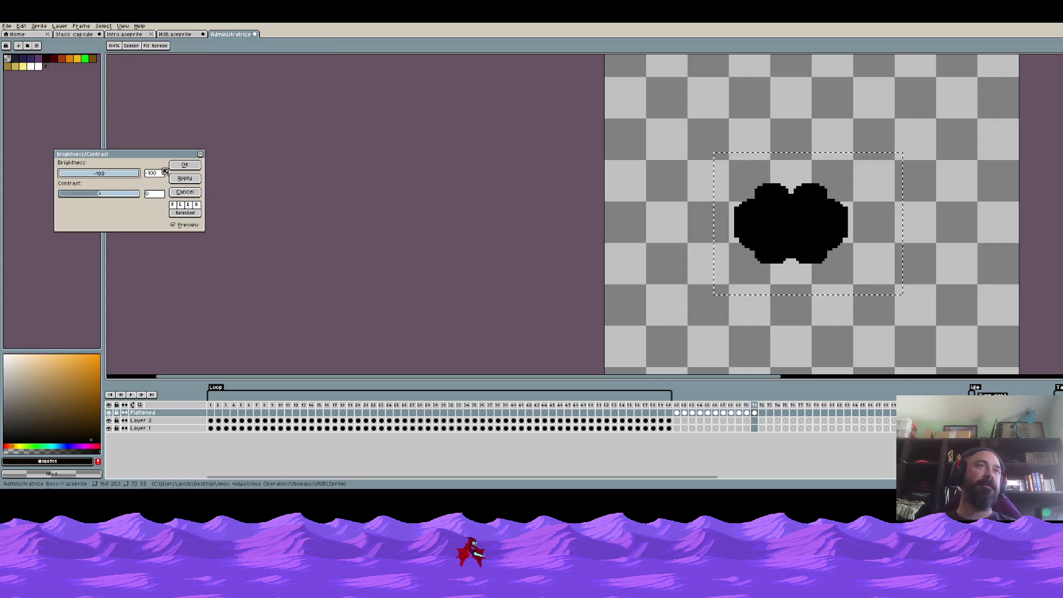
{"action": "left_click", "coordinate": [185, 164]}
{"action": "scroll", "coordinate": [764, 201], "scroll_direction": "up", "scroll_amount": 1}
Nudge the black emblem one pixel right and scale it down to 34x37.
{"action": "left_click_drag", "start_coordinate": [670, 151], "coordinate": [802, 304]}
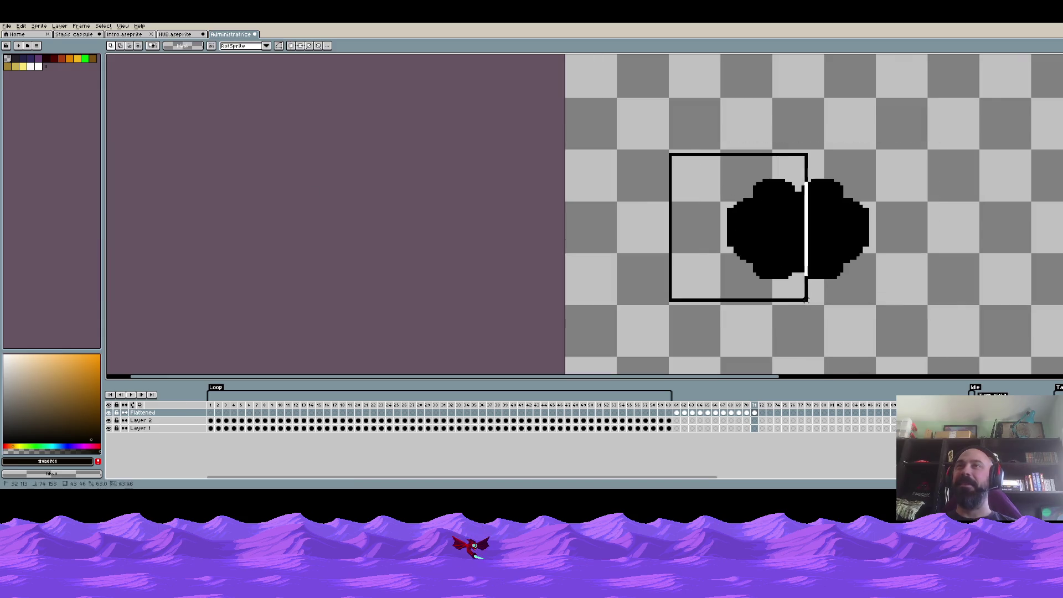
{"action": "left_click_drag", "start_coordinate": [767, 233], "coordinate": [770, 234]}
{"action": "left_click_drag", "start_coordinate": [796, 170], "coordinate": [916, 303]}
{"action": "scroll", "coordinate": [857, 236], "scroll_direction": "up", "scroll_amount": 1}
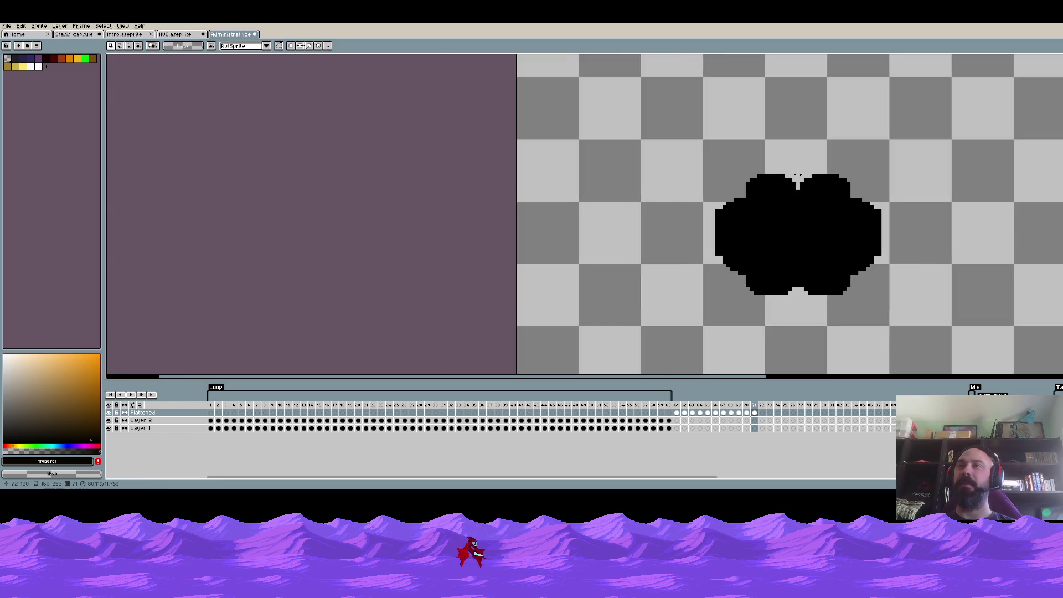
{"action": "left_click_drag", "start_coordinate": [794, 164], "coordinate": [929, 312]}
{"action": "key", "text": "Return"}
Delete the stray strips left and right of the silhouette, then clear the selection.
{"action": "left_click_drag", "start_coordinate": [671, 166], "coordinate": [720, 296]}
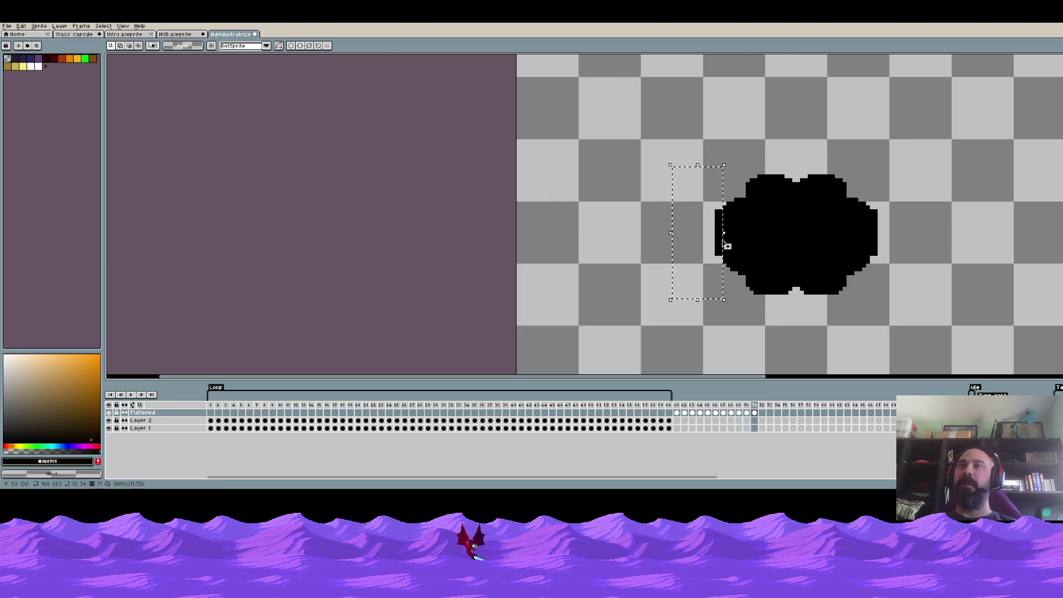
{"action": "key", "text": "Delete"}
{"action": "key", "text": "ctrl+d"}
{"action": "left_click_drag", "start_coordinate": [874, 204], "coordinate": [920, 305]}
{"action": "key", "text": "Delete"}
{"action": "key", "text": "ctrl+d"}
{"action": "scroll", "coordinate": [878, 194], "scroll_direction": "down", "scroll_amount": 2}
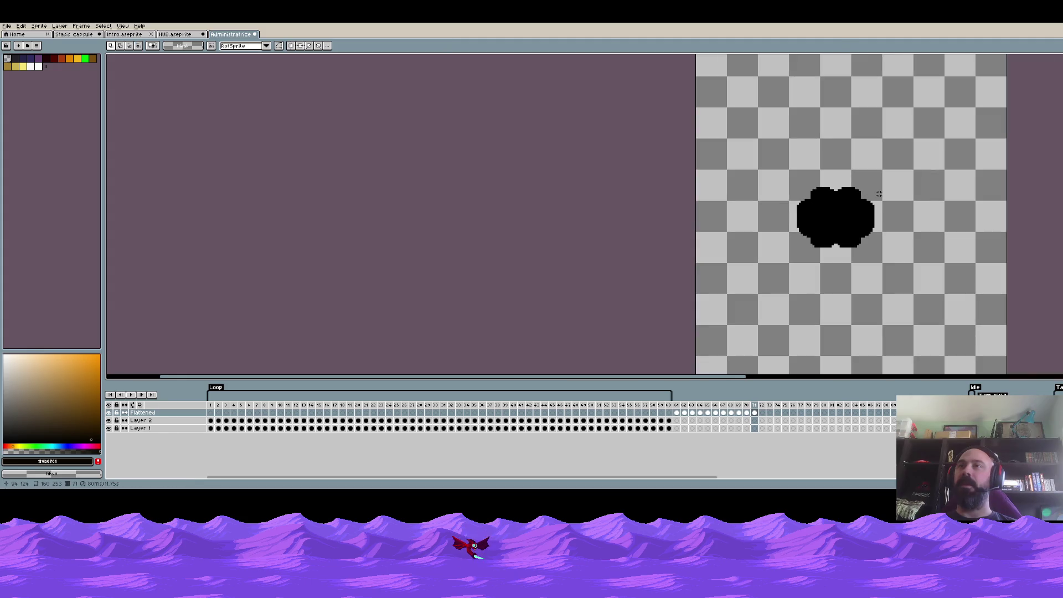
{"action": "key", "text": "Left"}
{"action": "key", "text": "Left"}
{"action": "key", "text": "Right"}
{"action": "key", "text": "Right"}
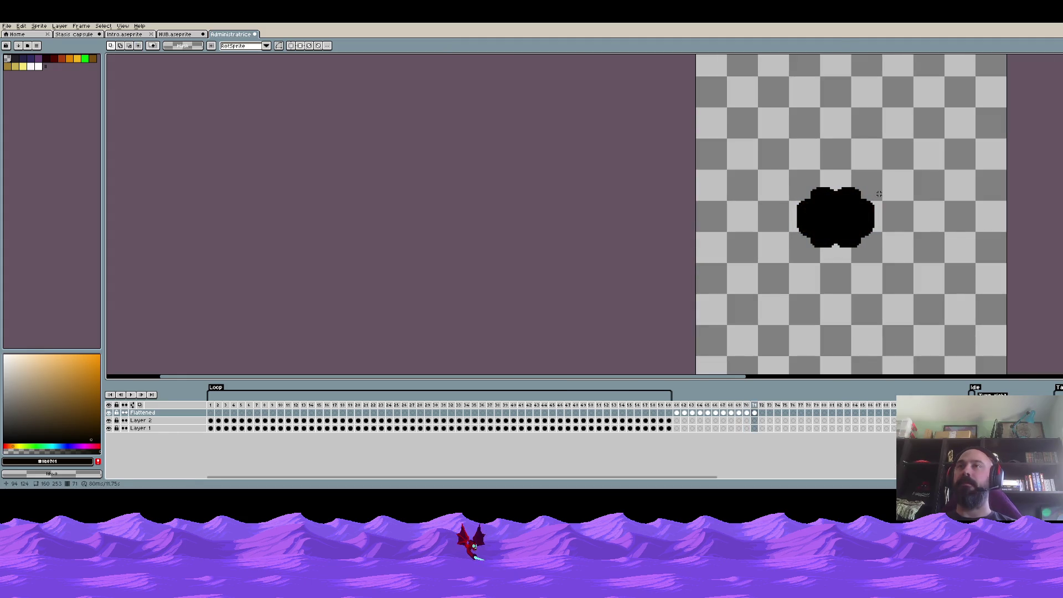
{"action": "left_click_drag", "start_coordinate": [886, 164], "coordinate": [754, 221]}
{"action": "scroll", "coordinate": [854, 181], "scroll_direction": "up", "scroll_amount": 1}
{"action": "left_click_drag", "start_coordinate": [681, 140], "coordinate": [908, 243]}
{"action": "left_click", "coordinate": [837, 115]}
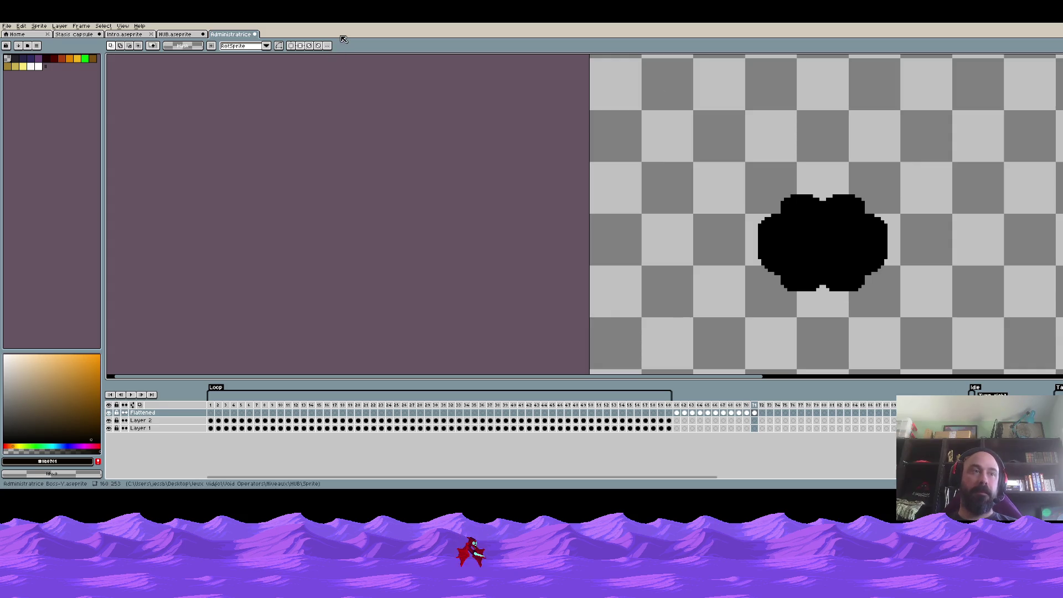
Close the Administratrice emblem sprite, choosing Save at the warning.
{"action": "left_click", "coordinate": [254, 34]}
{"action": "left_click", "coordinate": [523, 275]}
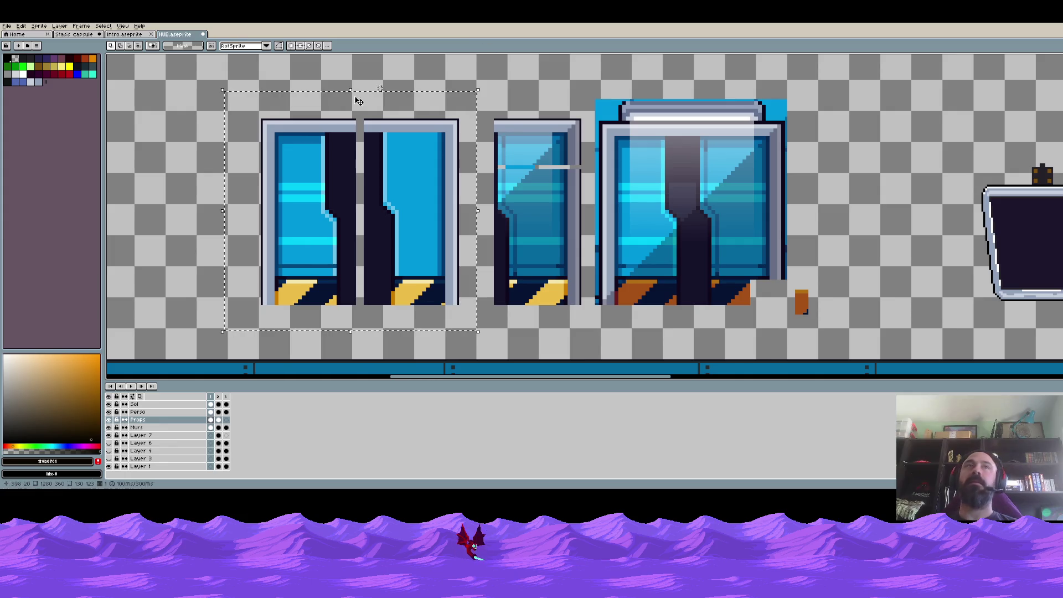
Close Intro.aseprite and HUB.aseprite, answering HUB's save warning.
{"action": "left_click", "coordinate": [40, 35]}
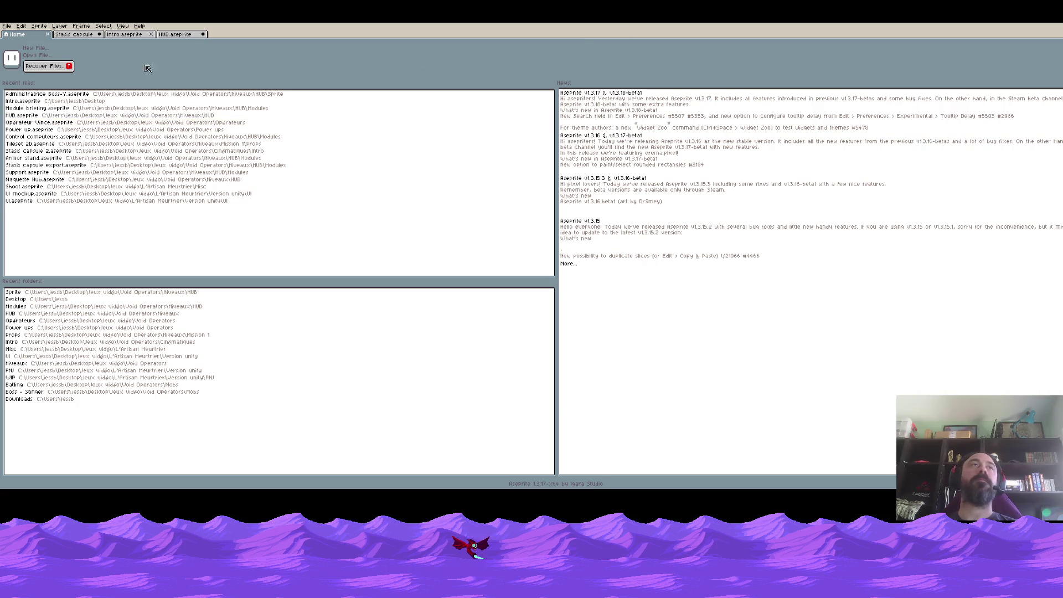
{"action": "left_click", "coordinate": [130, 35]}
{"action": "left_click", "coordinate": [150, 35]}
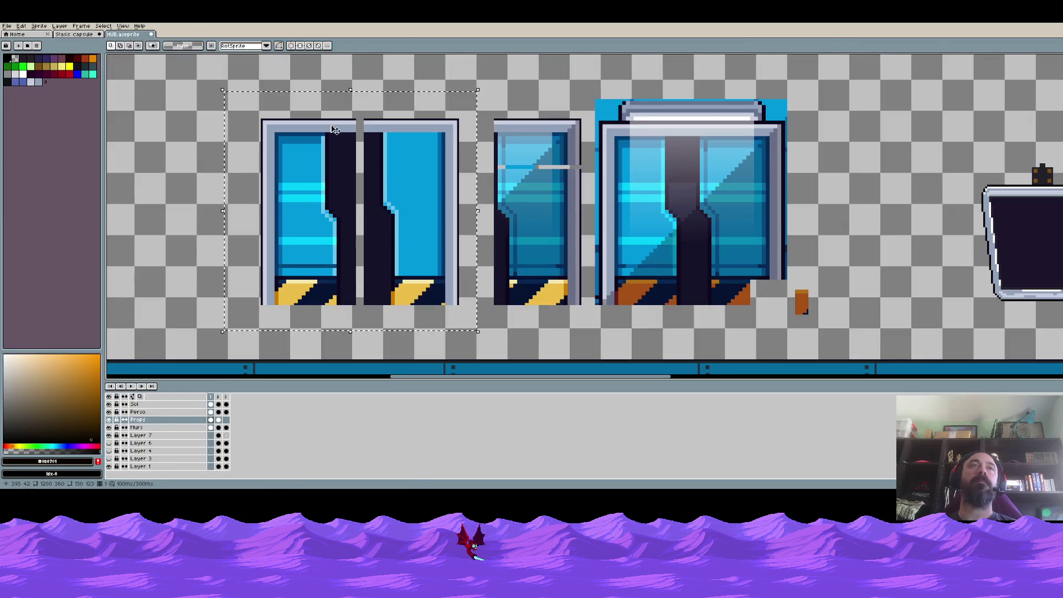
{"action": "left_click", "coordinate": [150, 34]}
{"action": "left_click", "coordinate": [514, 271]}
Save and close Stasis capsule export, quit Aseprite, and reopen the Administratrice sprite.
{"action": "left_click", "coordinate": [100, 35]}
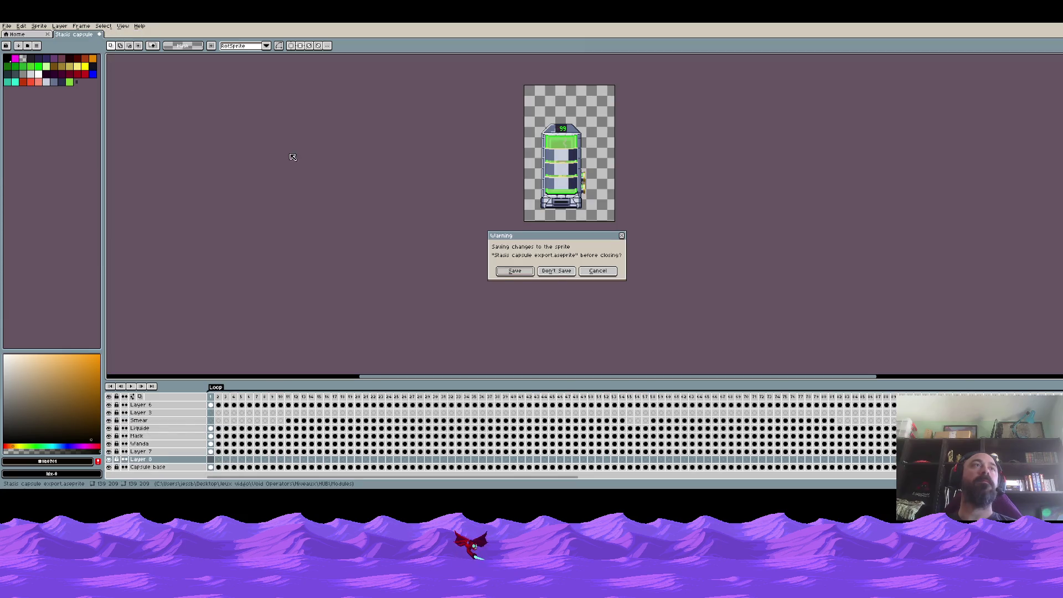
{"action": "left_click", "coordinate": [514, 270]}
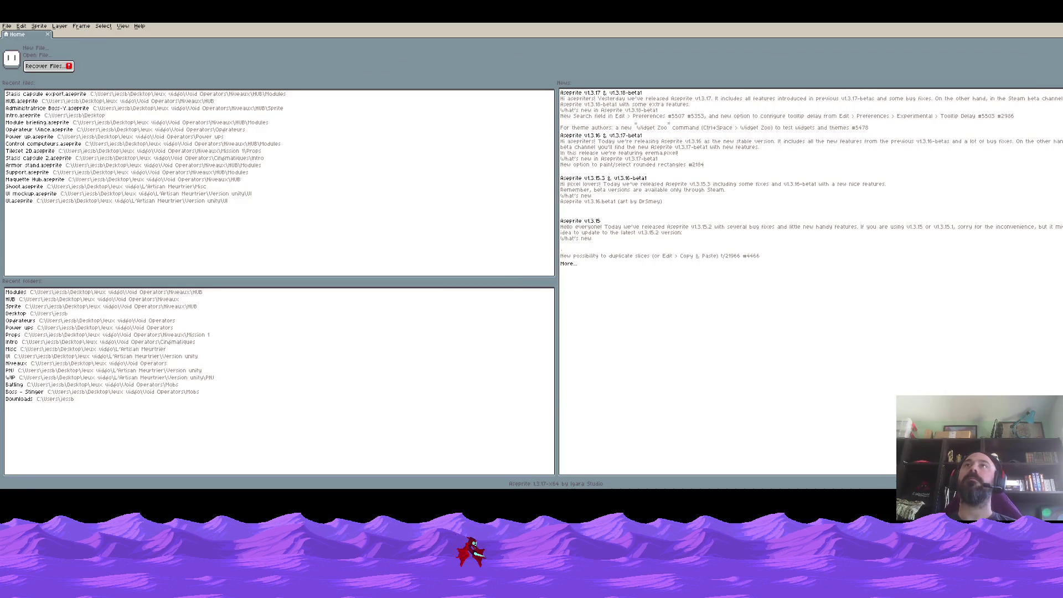
{"action": "key", "text": "ctrl+q"}
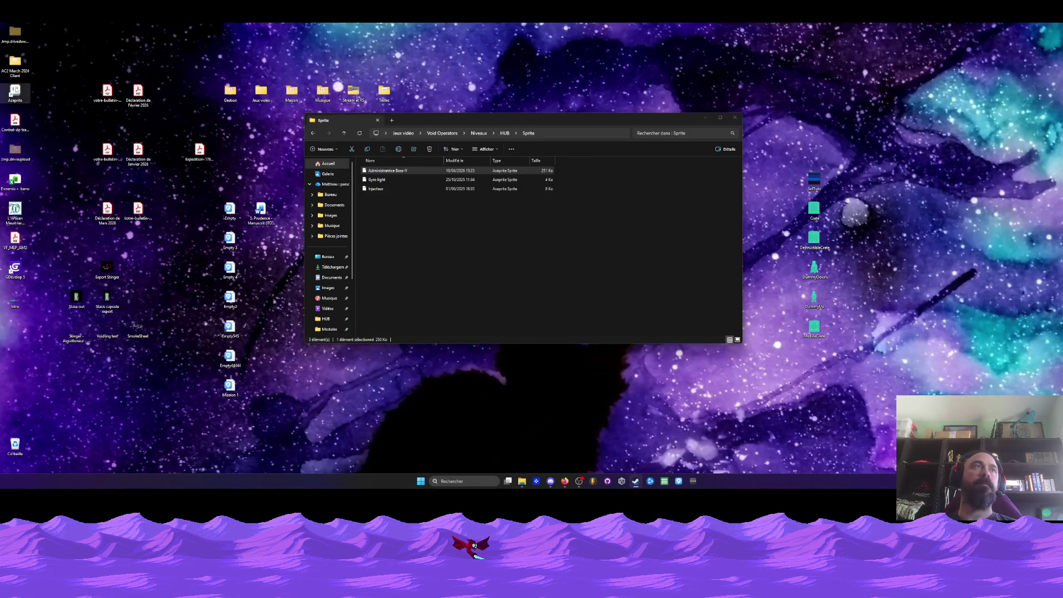
{"action": "double_click", "coordinate": [388, 171]}
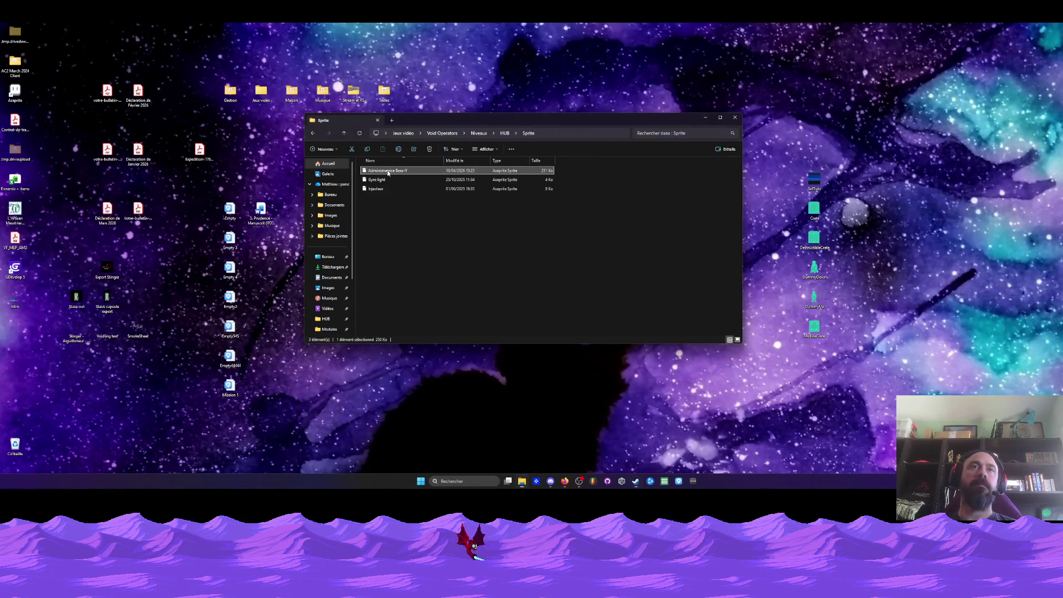